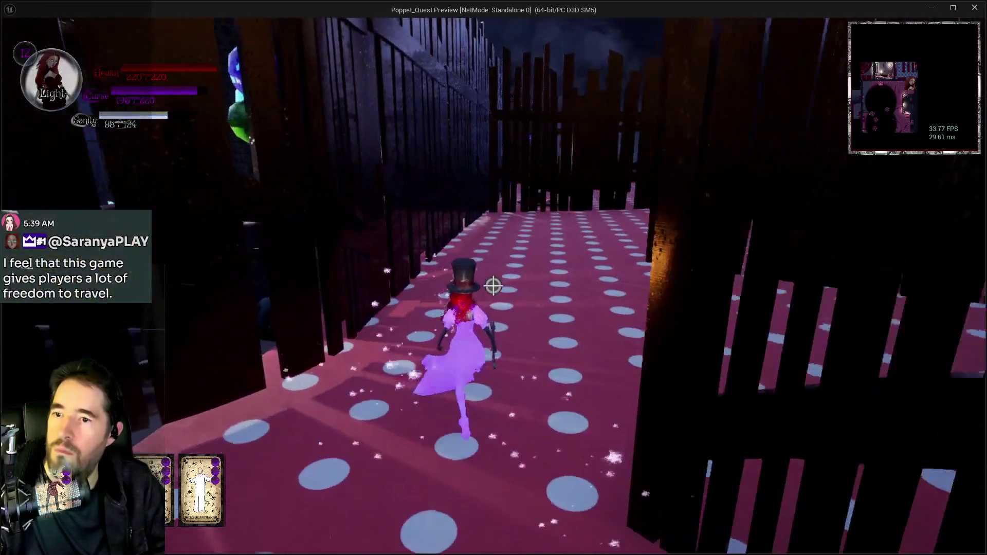
- Run Poppet past the pillar room and door 1 through the fenced polka-dot corridors until she respawns
{"action": "key", "text": "w"}
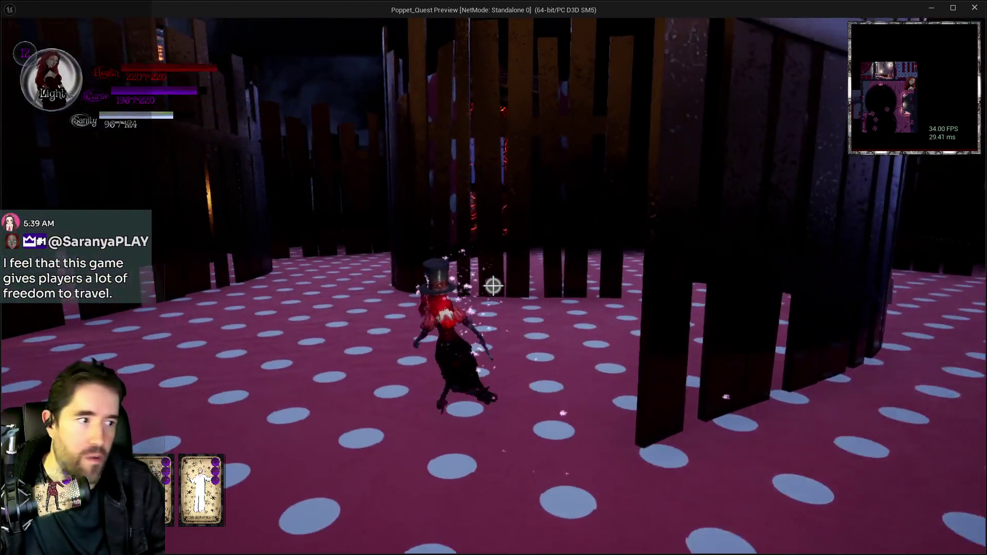
{"action": "key", "text": "w"}
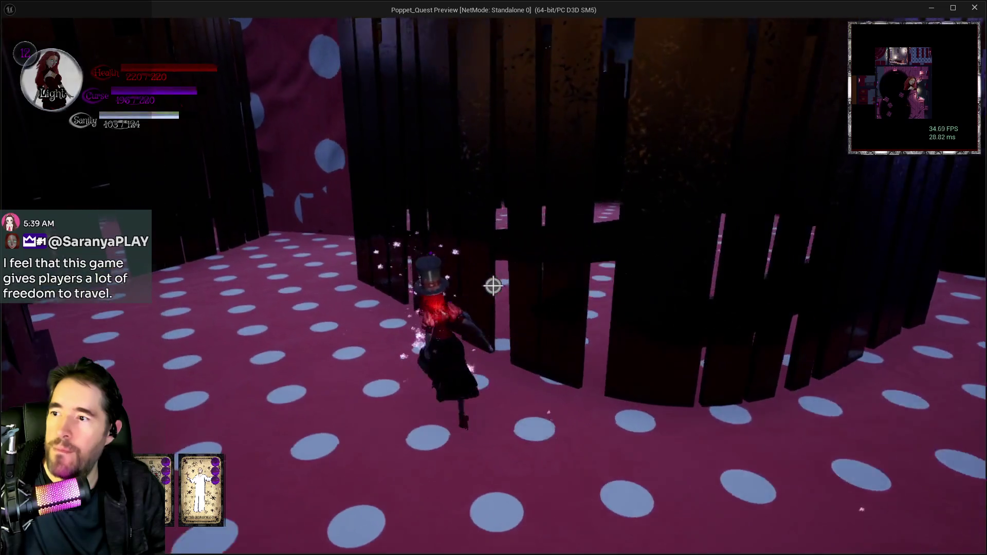
{"action": "key", "text": "w"}
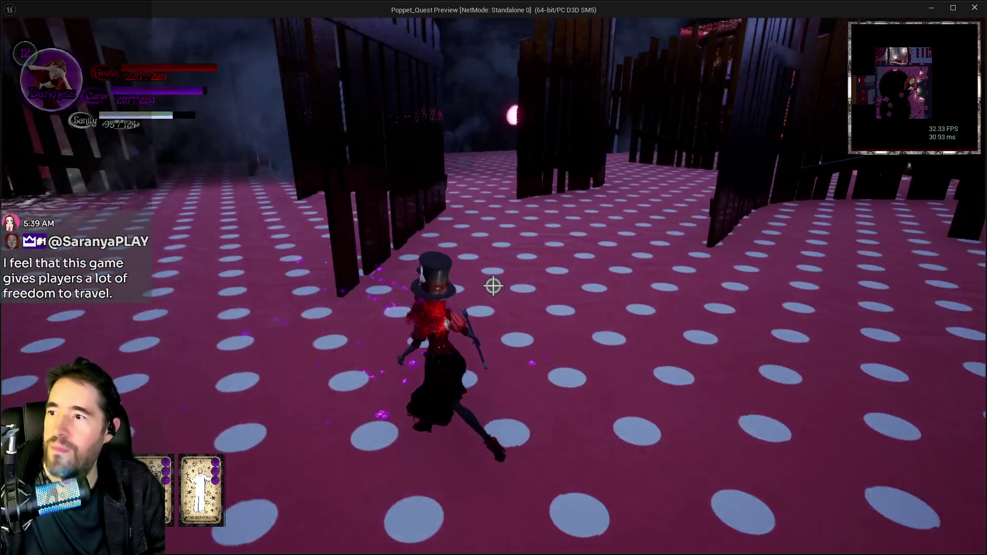
{"action": "key", "text": "w"}
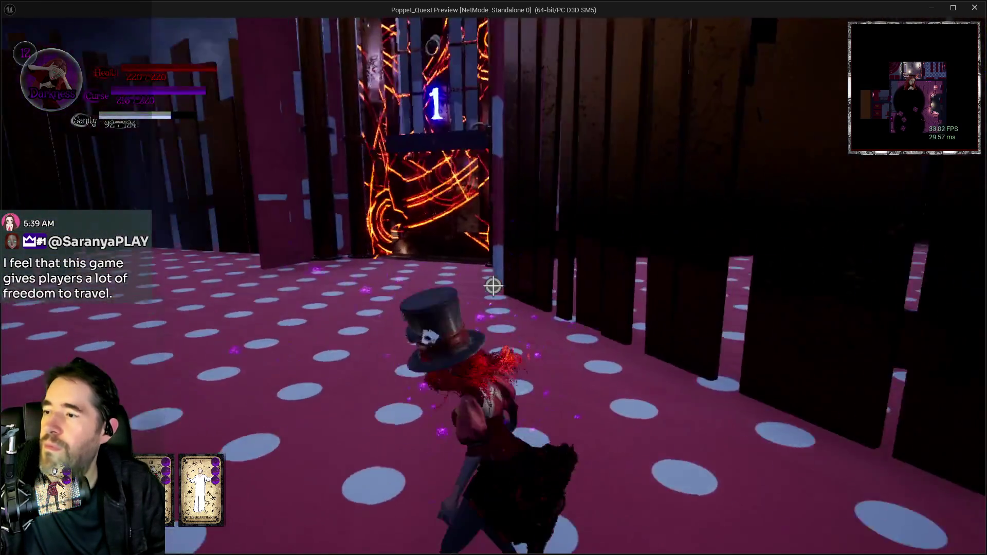
{"action": "key", "text": "w"}
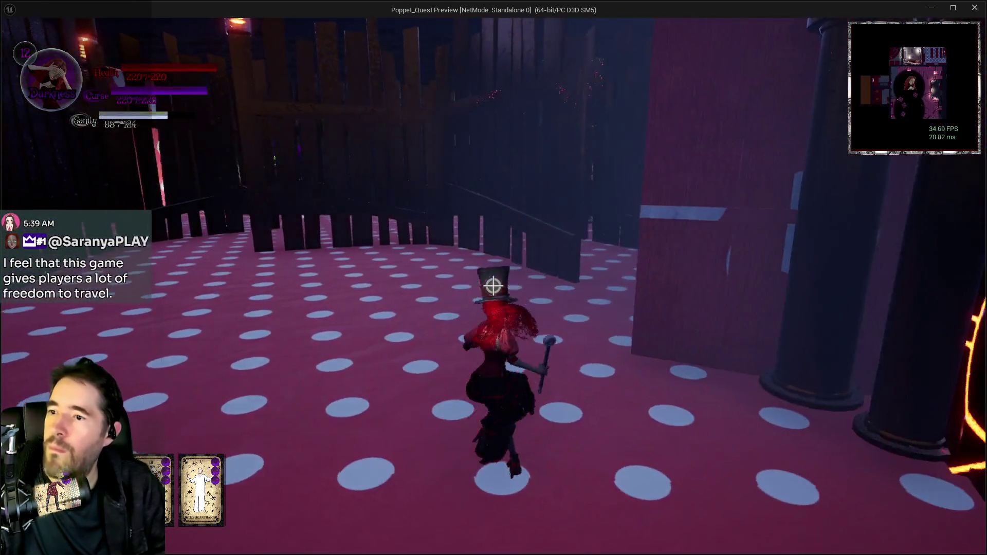
{"action": "key", "text": "w"}
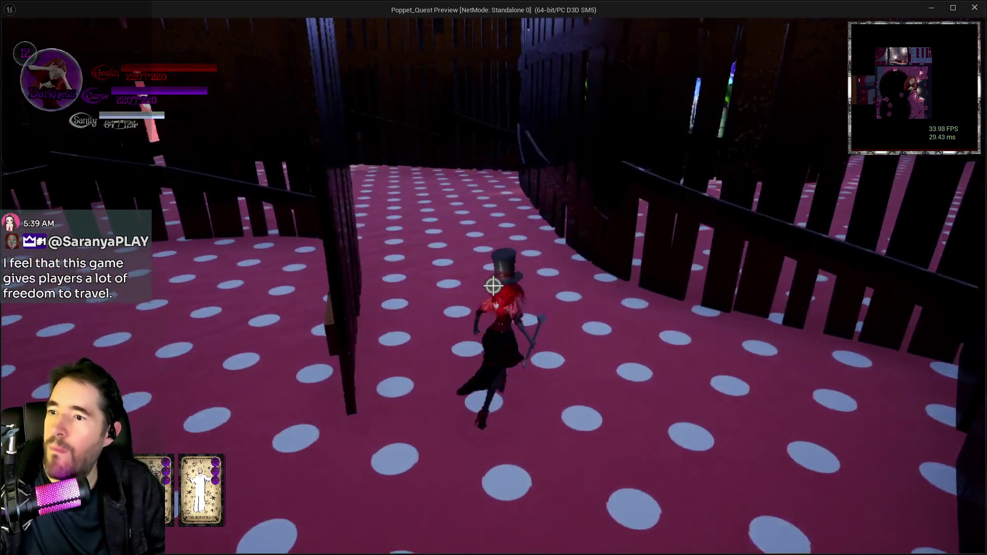
{"action": "key", "text": "w"}
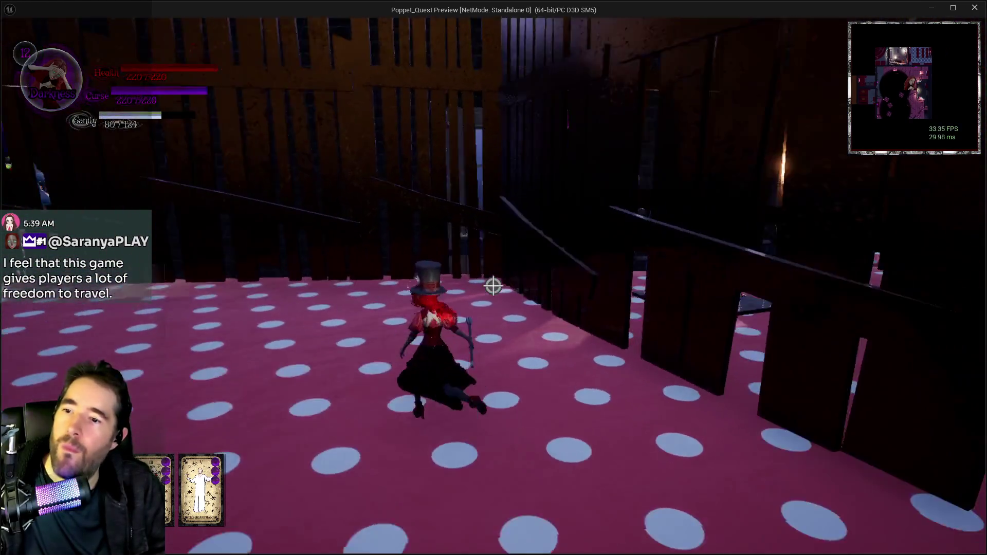
{"action": "key", "text": "w"}
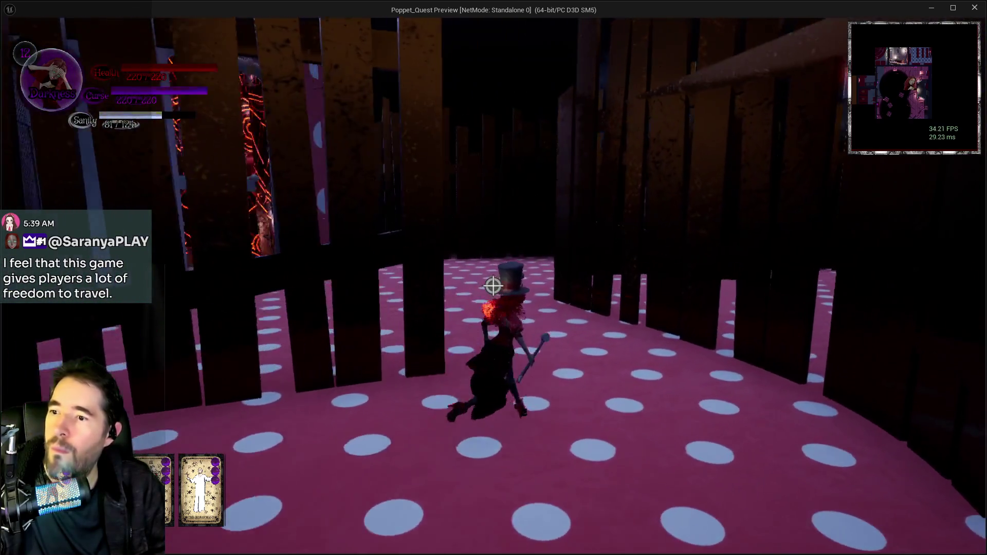
{"action": "key", "text": "w"}
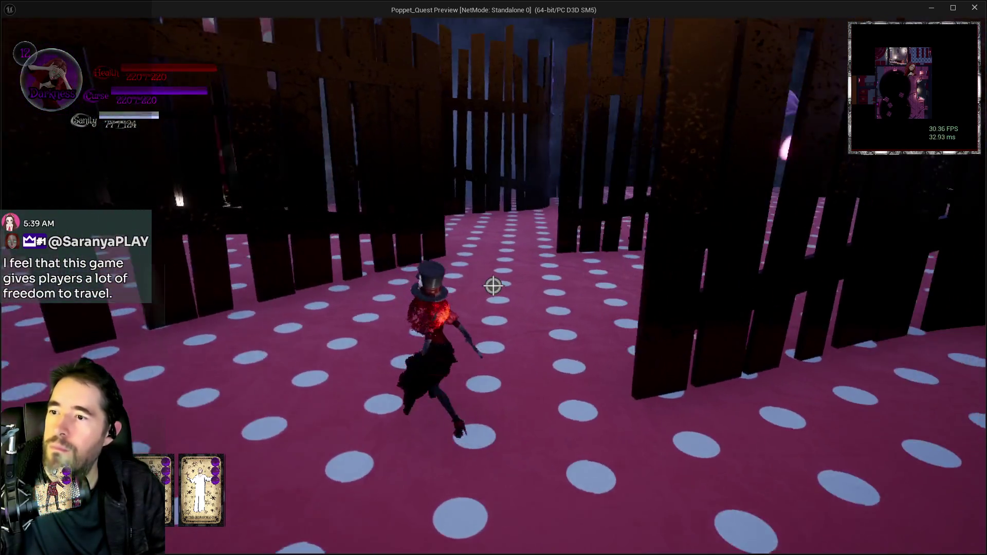
{"action": "key", "text": "w"}
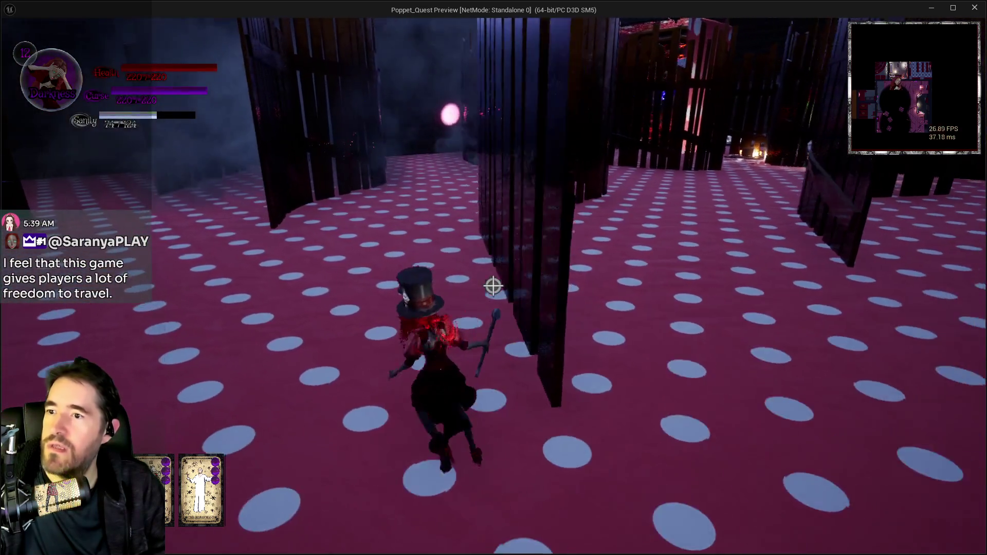
{"action": "key", "text": "w"}
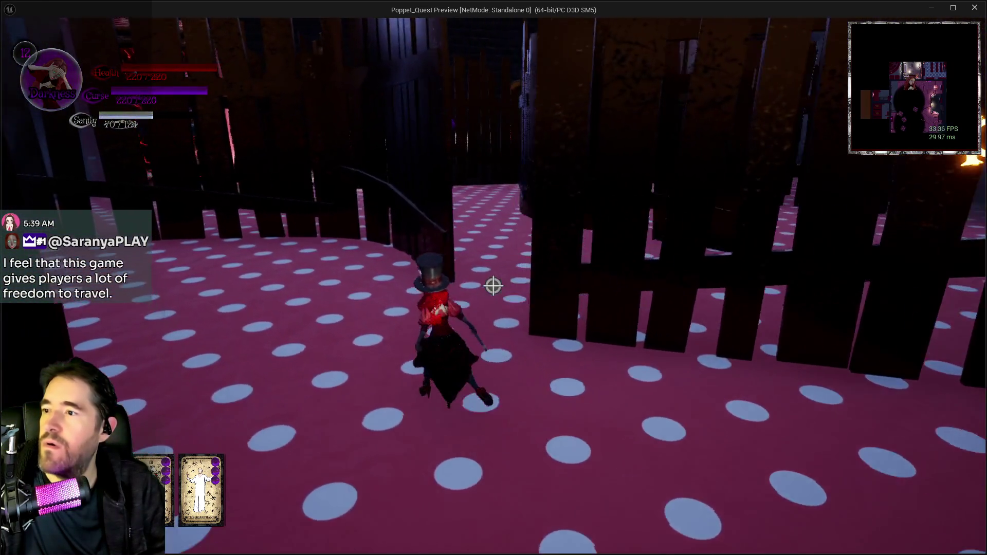
{"action": "key", "text": "w"}
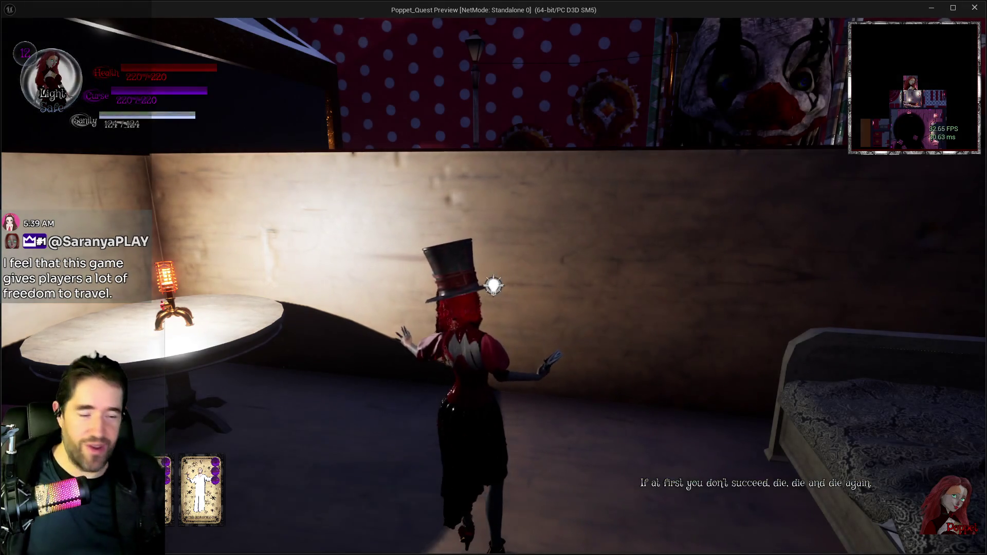
- Leave the bedroom, jump onto the courtyard wall, reach the WELCOME clown gate, and open the Floor Select map
{"action": "key", "text": "w"}
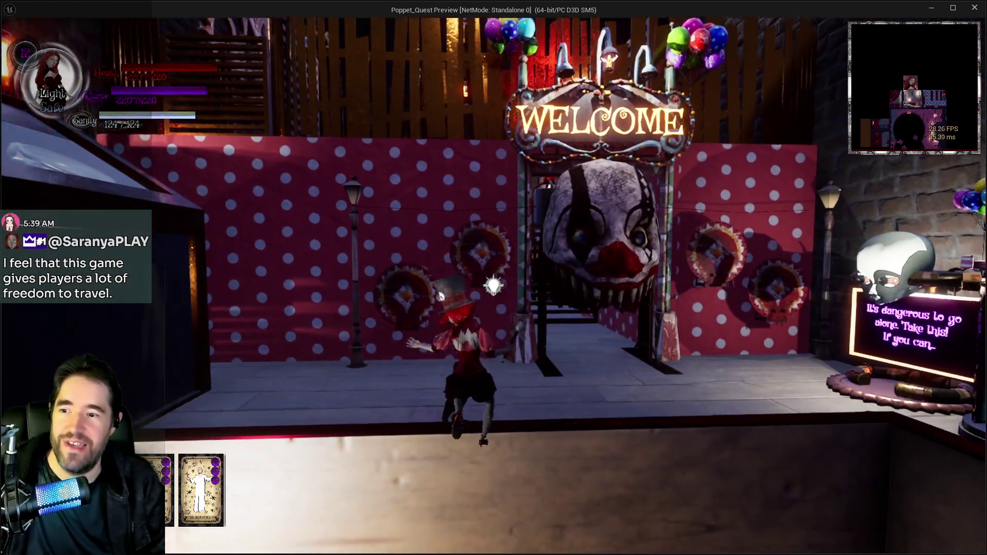
{"action": "key", "text": "space"}
{"action": "key", "text": "w"}
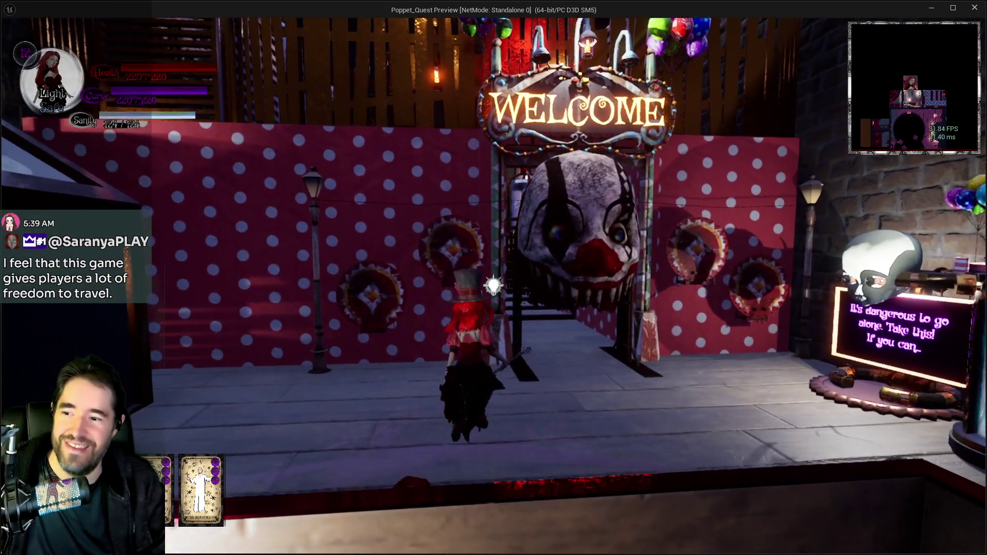
{"action": "key", "text": "w"}
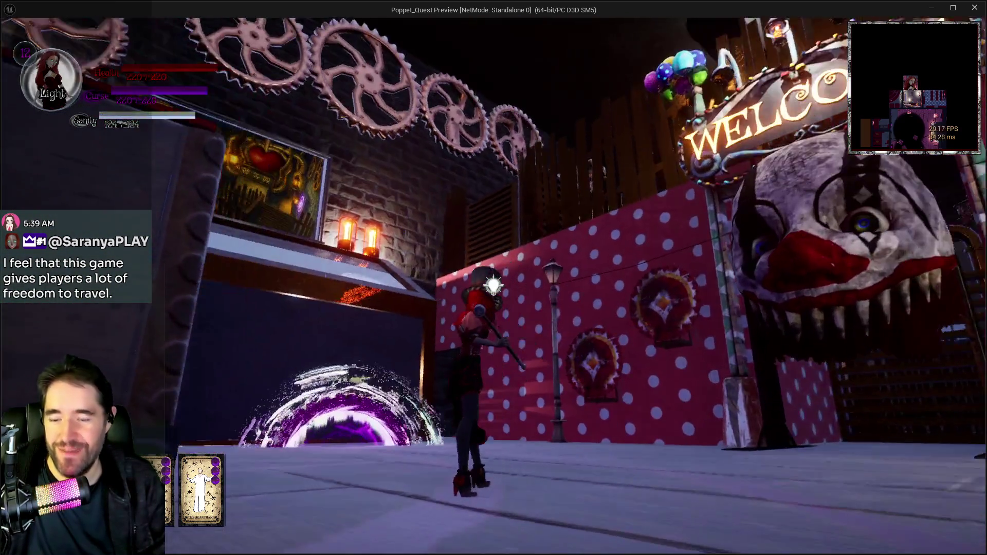
{"action": "key", "text": "m"}
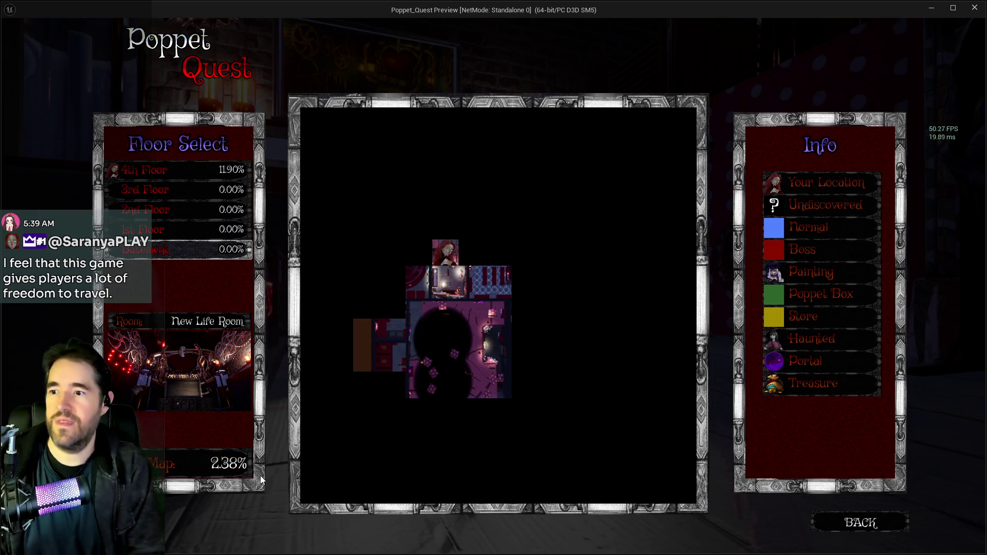
- View the 2nd Floor map, close it, stop the play session, and bring up the tarot abilities doc
{"action": "left_click", "coordinate": [180, 210]}
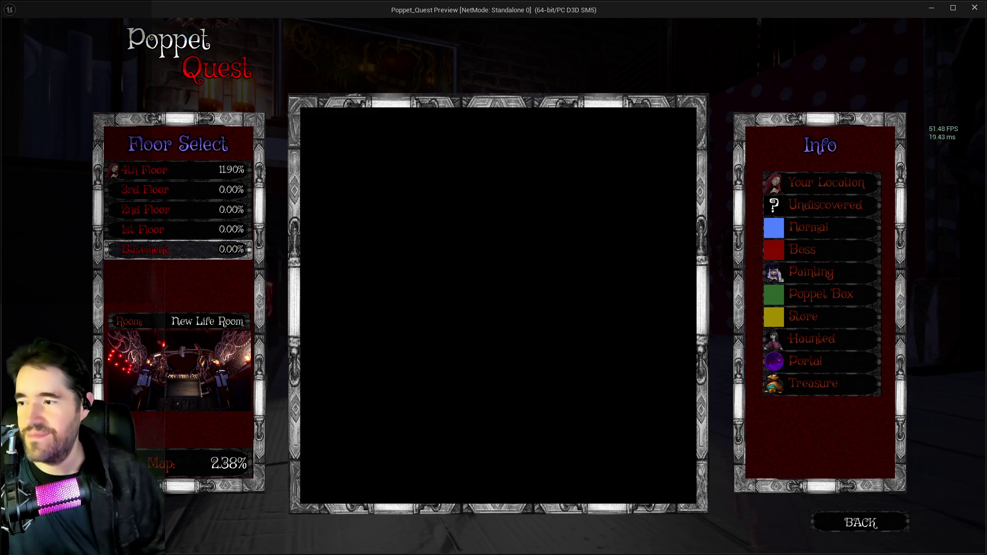
{"action": "left_click", "coordinate": [831, 523]}
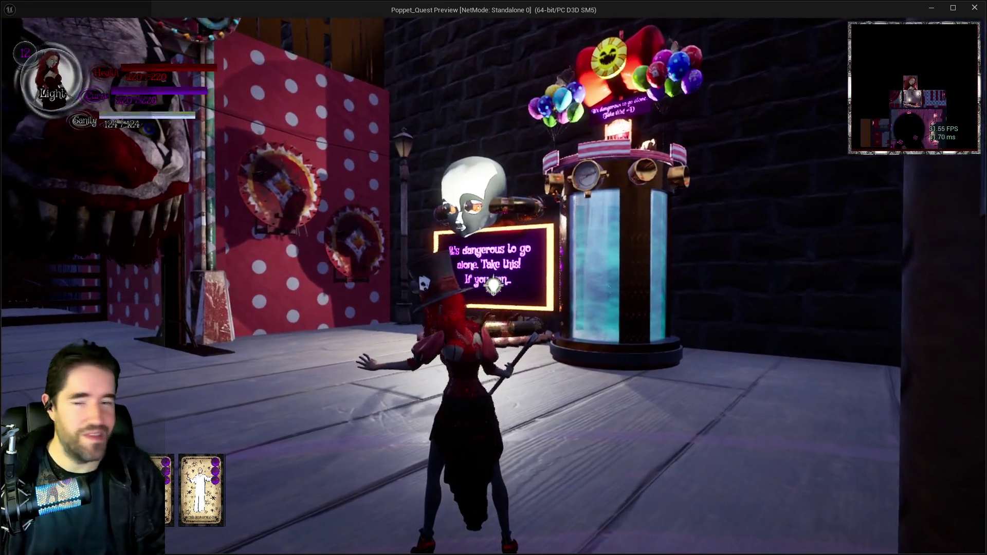
{"action": "key", "text": "alt+Tab"}
{"action": "key", "text": "Escape"}
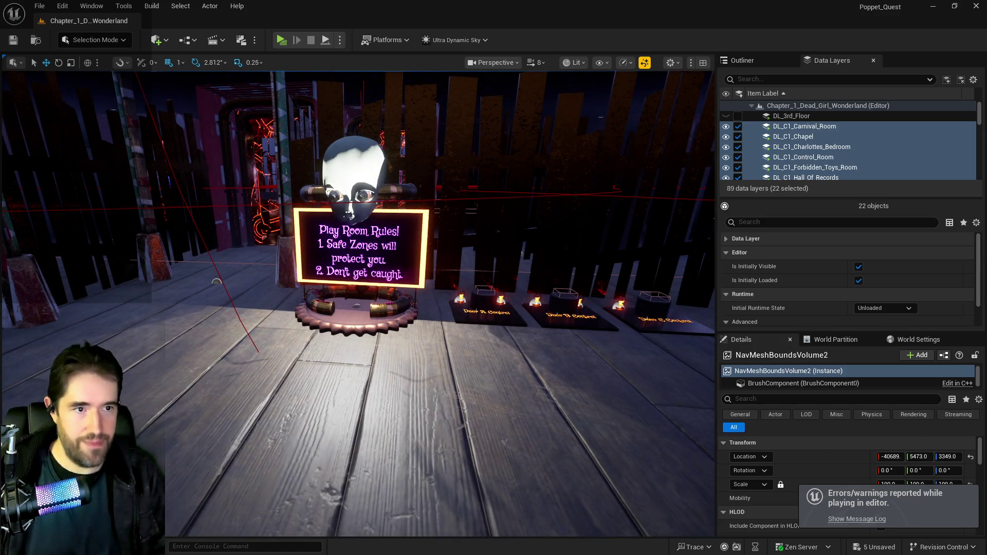
{"action": "key", "text": "alt+Tab"}
{"action": "scroll", "coordinate": [421, 334], "scroll_direction": "up", "scroll_amount": 3}
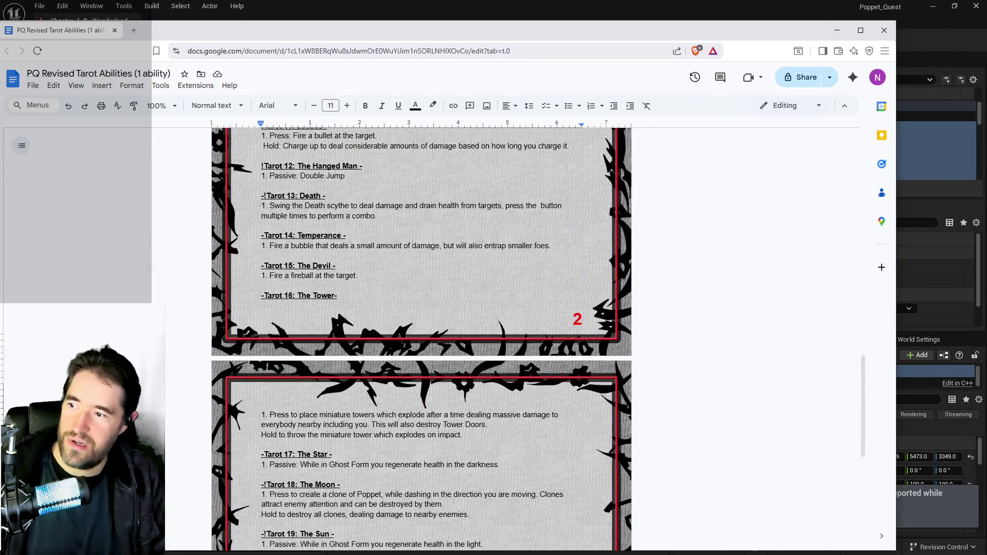
- Scroll through the PQ Revised Tarot Abilities list down to Tarot 21, then return to Unreal
{"action": "scroll", "coordinate": [197, 381], "scroll_direction": "up", "scroll_amount": 1}
{"action": "scroll", "coordinate": [421, 339], "scroll_direction": "up", "scroll_amount": 2}
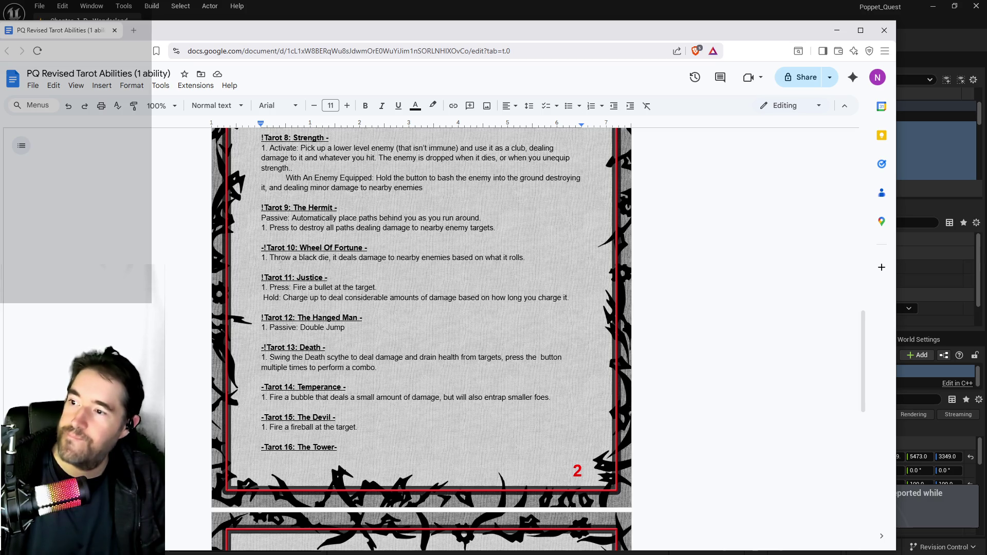
{"action": "scroll", "coordinate": [421, 339], "scroll_direction": "up", "scroll_amount": 1}
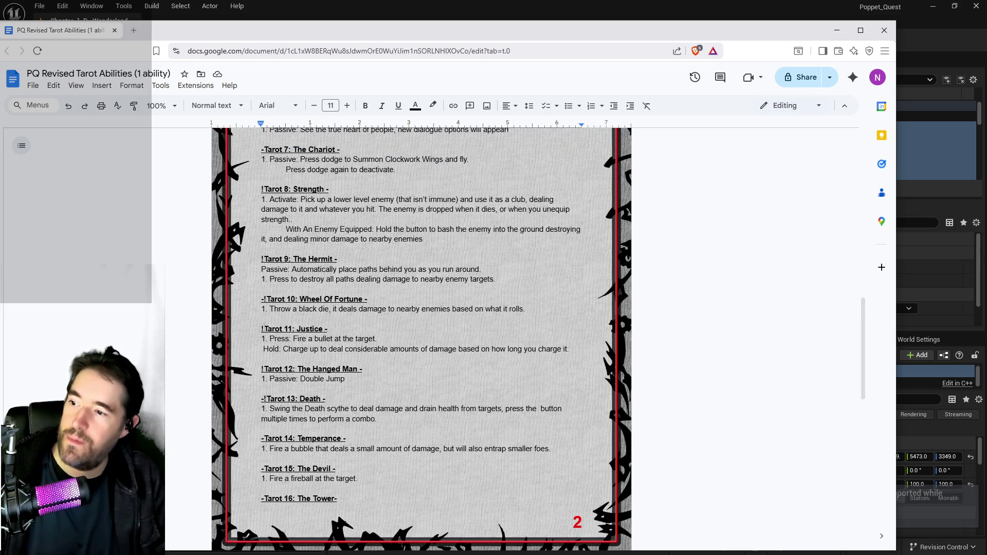
{"action": "scroll", "coordinate": [422, 339], "scroll_direction": "up", "scroll_amount": 2}
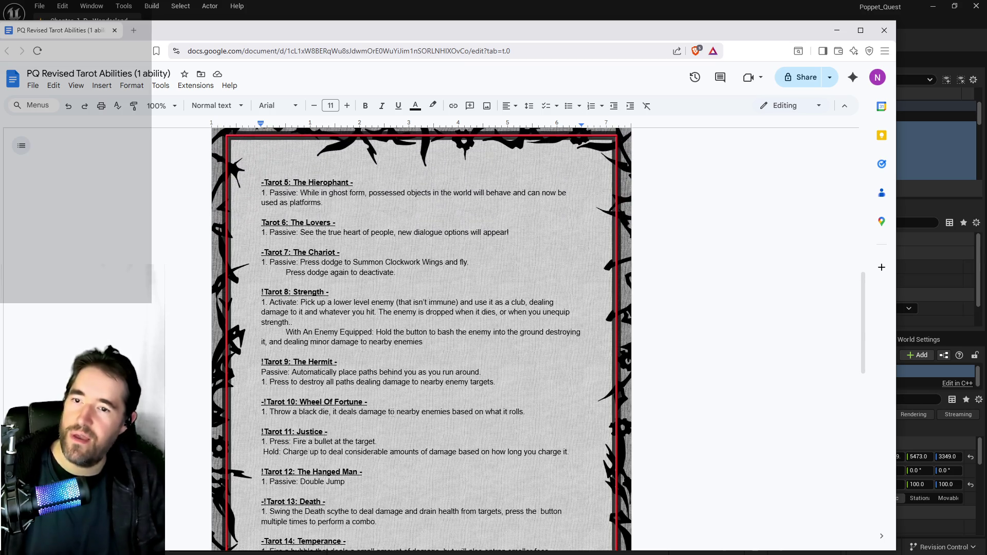
{"action": "scroll", "coordinate": [355, 407], "scroll_direction": "up", "scroll_amount": 2}
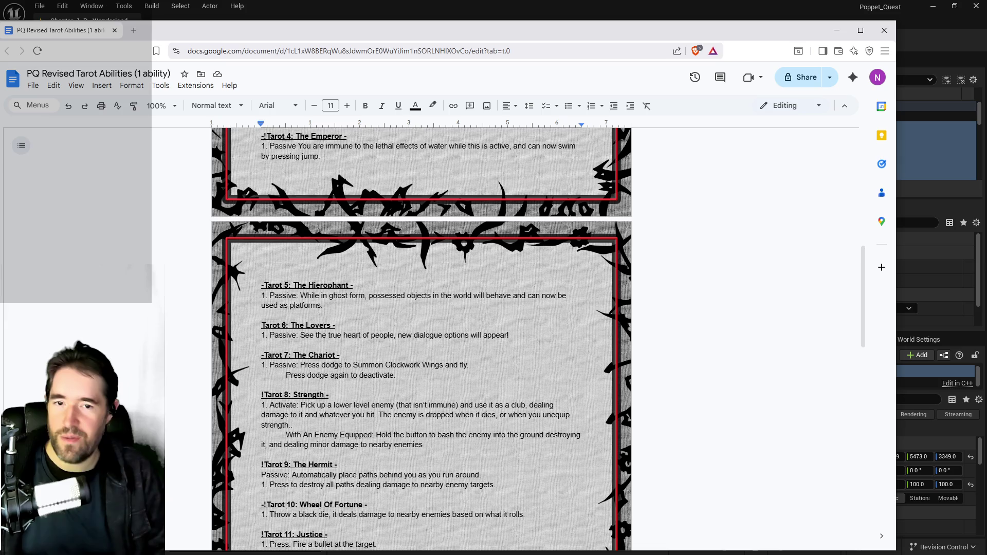
{"action": "scroll", "coordinate": [478, 304], "scroll_direction": "down", "scroll_amount": 20}
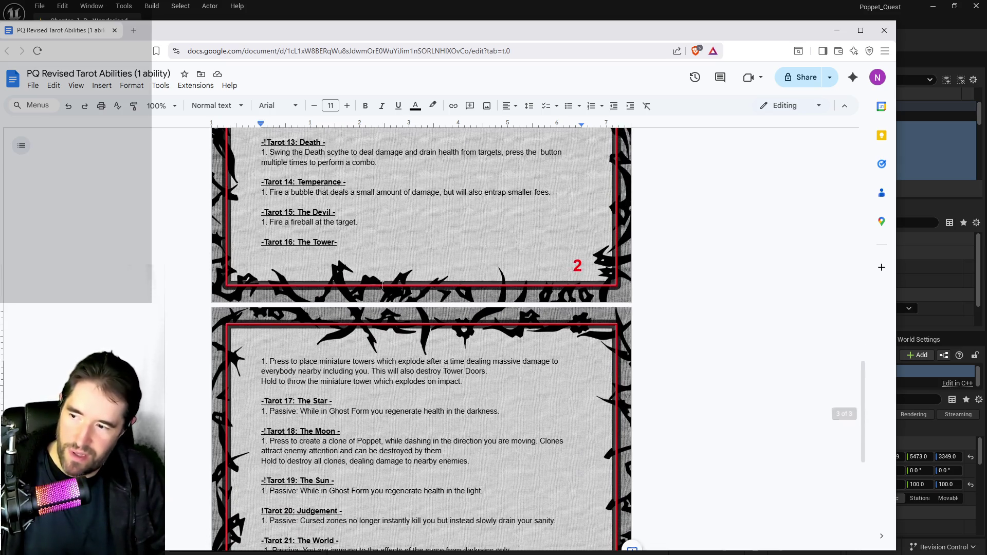
{"action": "scroll", "coordinate": [479, 304], "scroll_direction": "up", "scroll_amount": 1}
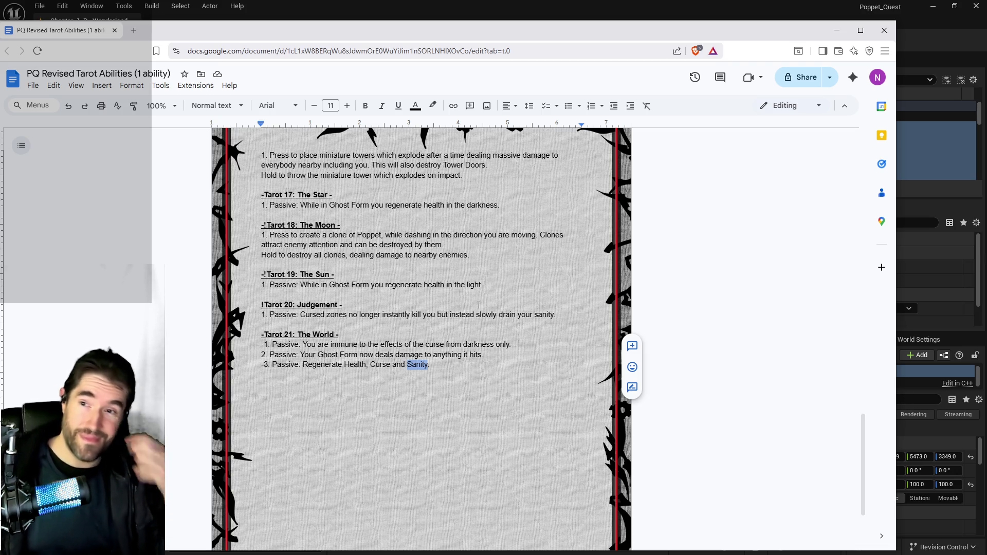
{"action": "key", "text": "alt+Tab"}
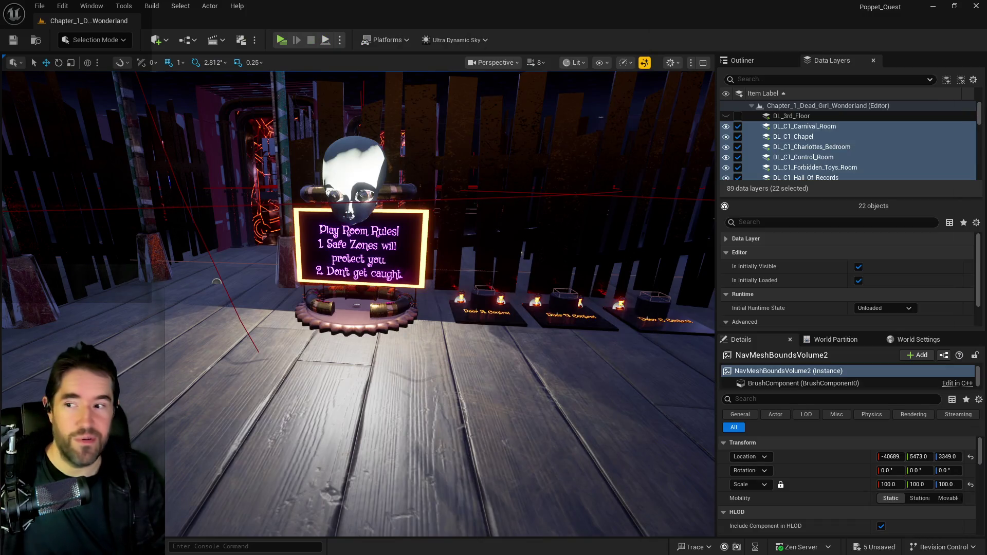
- Turn toward the Play Room door and pull back to frame its gates by the Waiting Room
{"action": "mouse_move", "coordinate": [216, 282]}
{"action": "left_mouse_down"}
{"action": "mouse_move", "coordinate": [237, 303]}
{"action": "mouse_move", "coordinate": [237, 281]}
{"action": "mouse_move", "coordinate": [415, 267]}
{"action": "left_mouse_up"}
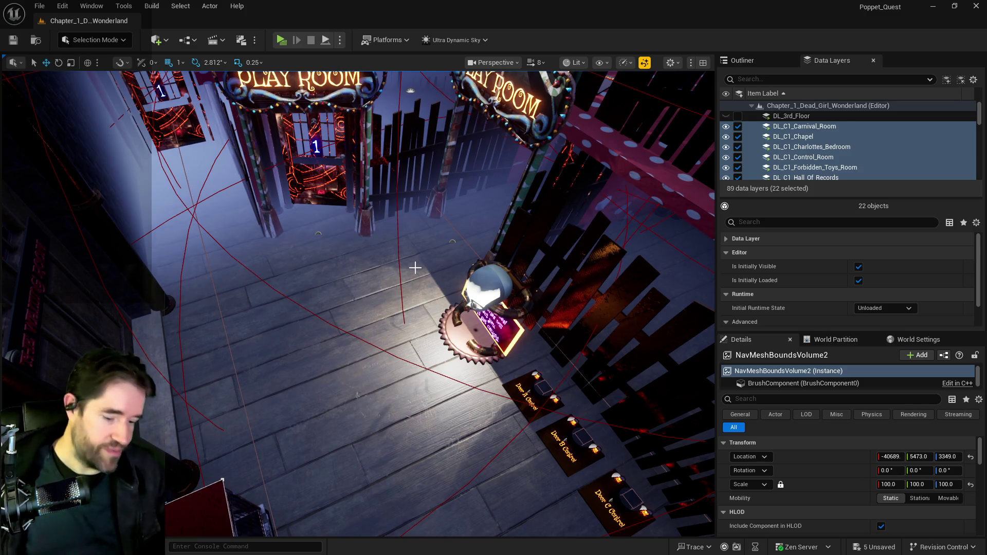
{"action": "mouse_move", "coordinate": [409, 271]}
{"action": "left_mouse_down"}
{"action": "mouse_move", "coordinate": [408, 237]}
{"action": "mouse_move", "coordinate": [380, 221]}
{"action": "mouse_move", "coordinate": [380, 206]}
{"action": "mouse_move", "coordinate": [320, 147]}
{"action": "mouse_move", "coordinate": [408, 272]}
{"action": "left_mouse_up"}
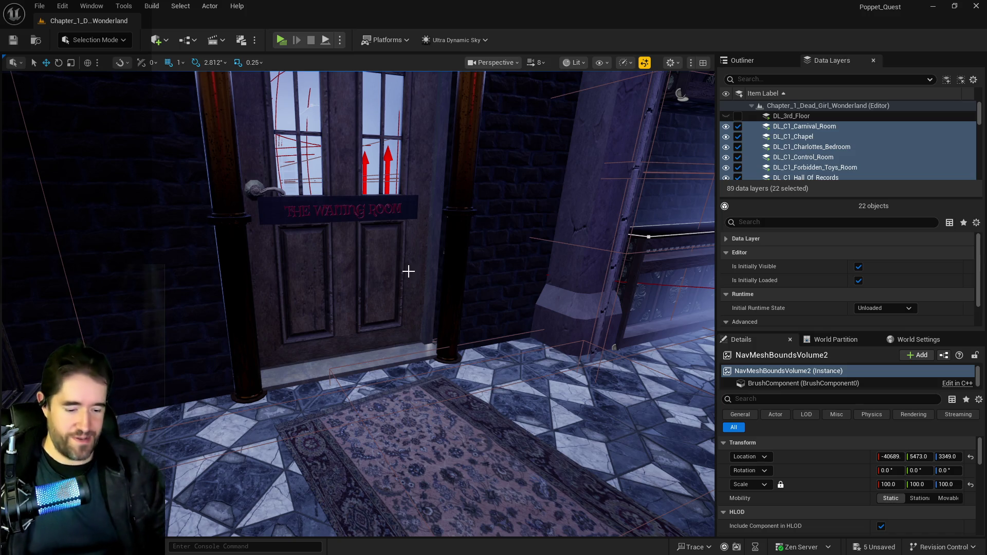
- Pull the view back from the Waiting Room door toward the red pipe room
{"action": "mouse_move", "coordinate": [396, 275]}
{"action": "left_mouse_down"}
{"action": "mouse_move", "coordinate": [383, 391]}
{"action": "mouse_move", "coordinate": [454, 267]}
{"action": "mouse_move", "coordinate": [519, 252]}
{"action": "mouse_move", "coordinate": [334, 318]}
{"action": "left_mouse_up"}
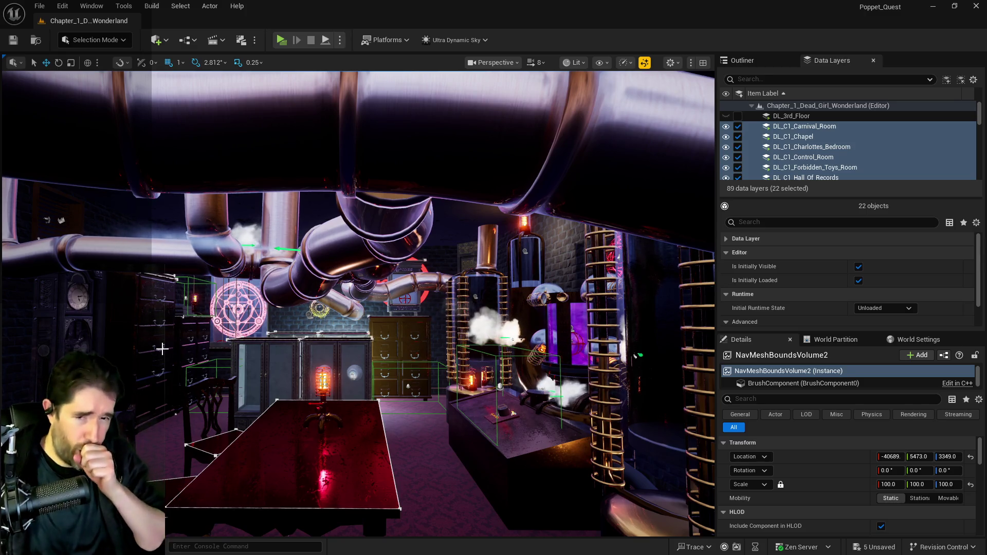
- Survey the red room from its double doors, then turn toward the chapel door and pipes
{"action": "left_click_drag", "start_coordinate": [162, 349], "coordinate": [308, 351]}
{"action": "mouse_move", "coordinate": [202, 354]}
{"action": "left_mouse_down"}
{"action": "mouse_move", "coordinate": [185, 334]}
{"action": "mouse_move", "coordinate": [170, 340]}
{"action": "left_mouse_up"}
{"action": "mouse_move", "coordinate": [282, 324]}
{"action": "left_mouse_down"}
{"action": "mouse_move", "coordinate": [267, 326]}
{"action": "mouse_move", "coordinate": [282, 324]}
{"action": "left_mouse_up"}
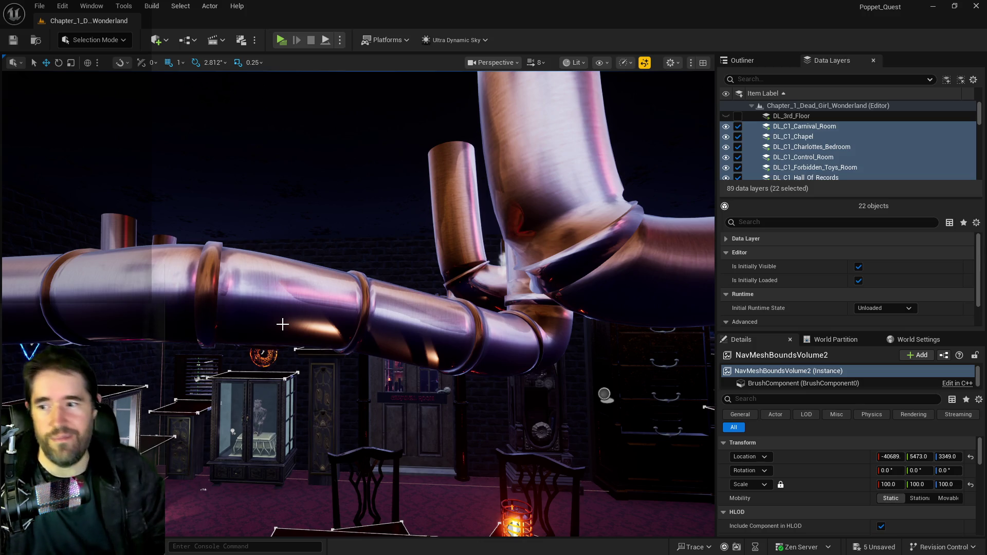
{"action": "mouse_move", "coordinate": [442, 372]}
{"action": "left_mouse_down"}
{"action": "mouse_move", "coordinate": [360, 367]}
{"action": "mouse_move", "coordinate": [338, 260]}
{"action": "mouse_move", "coordinate": [337, 275]}
{"action": "mouse_move", "coordinate": [344, 252]}
{"action": "mouse_move", "coordinate": [404, 195]}
{"action": "left_mouse_up"}
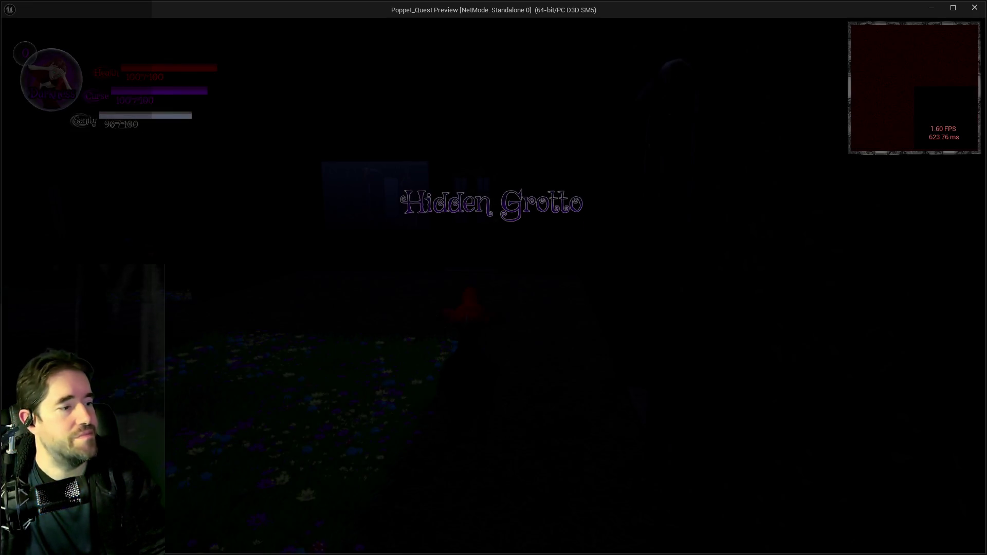
- Run Poppet along the hedge path past the stone arch and house, then exit the preview
{"action": "key", "text": "w"}
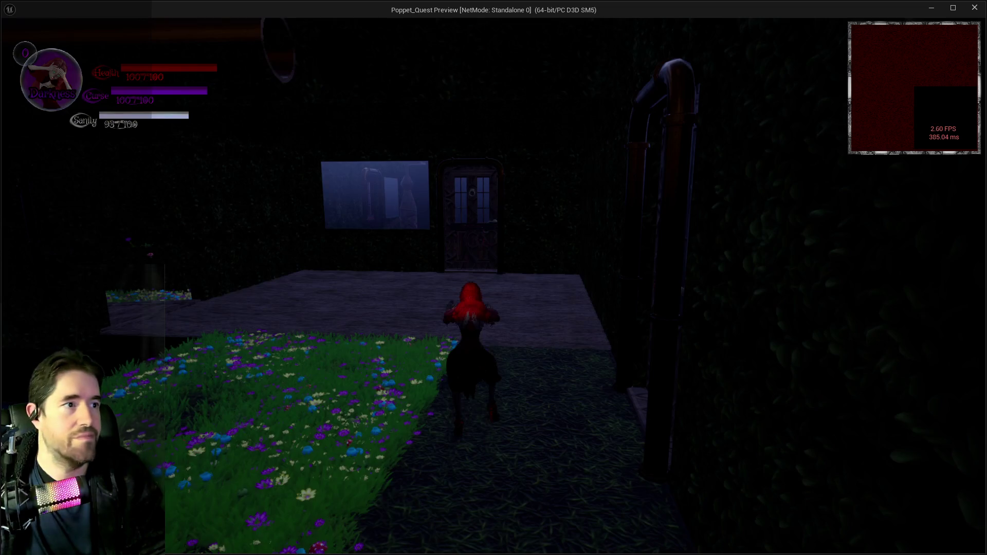
{"action": "key", "text": "w"}
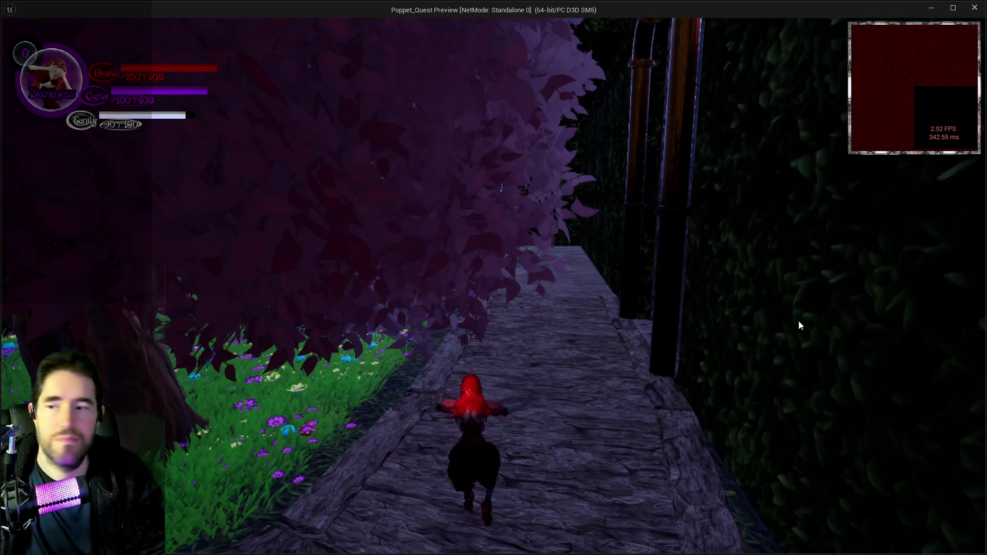
{"action": "key", "text": "w"}
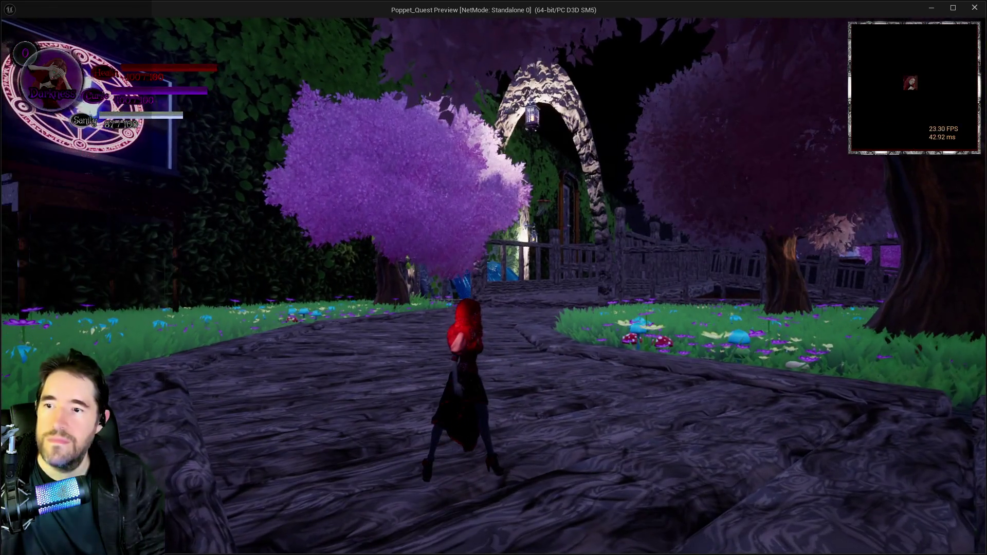
{"action": "key", "text": "w"}
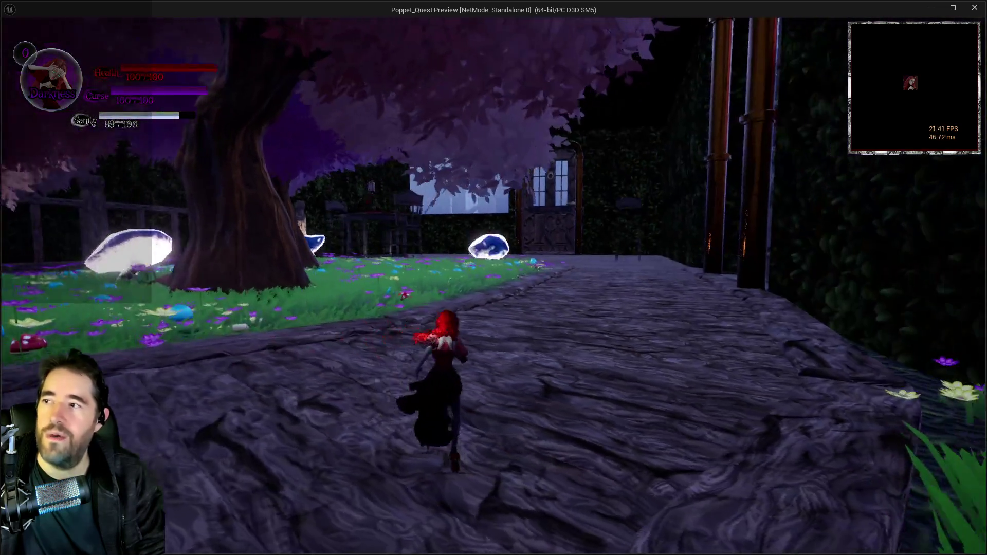
{"action": "key", "text": "w"}
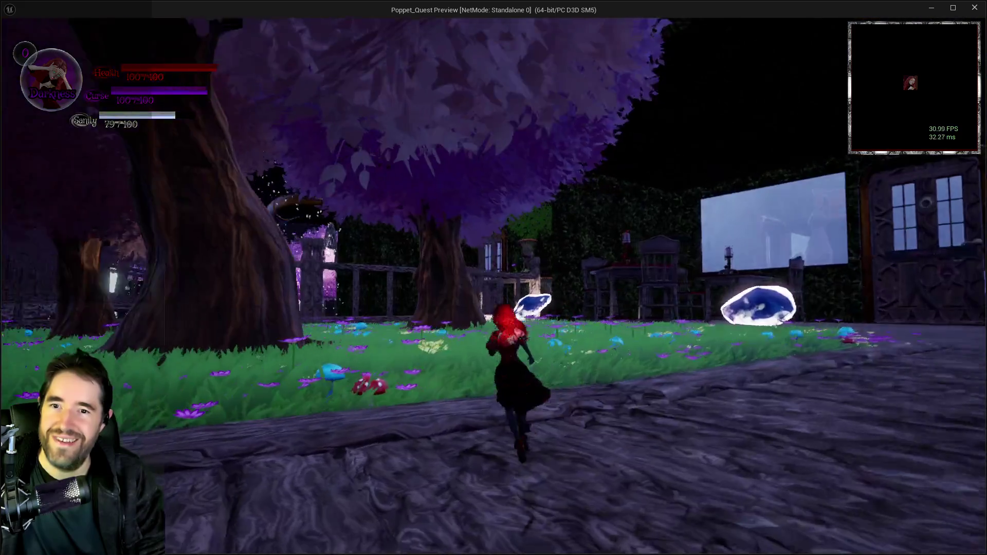
{"action": "key", "text": "Escape"}
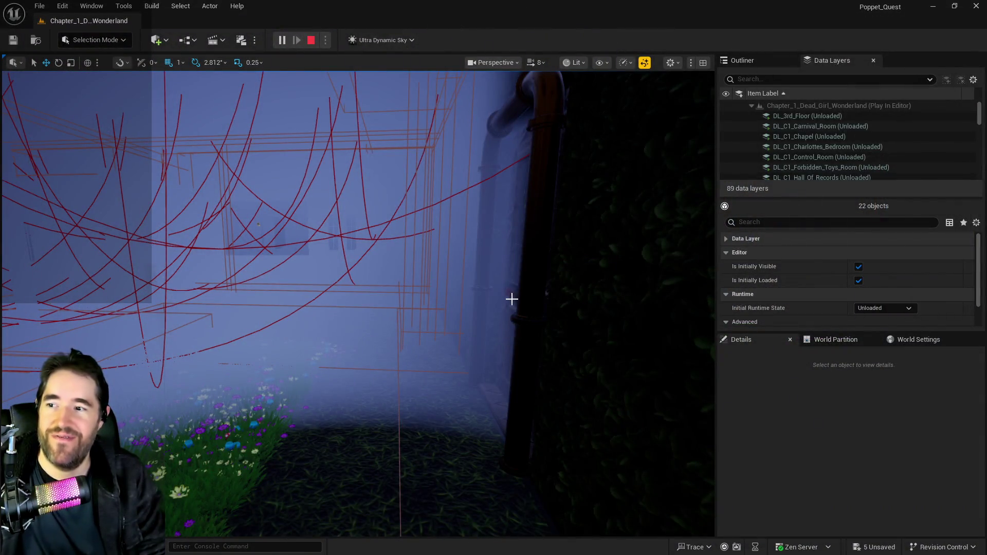
- Stop the play session and fly the view through the door into the Pirate Cove room
{"action": "key", "text": "Escape"}
{"action": "key", "text": "w"}
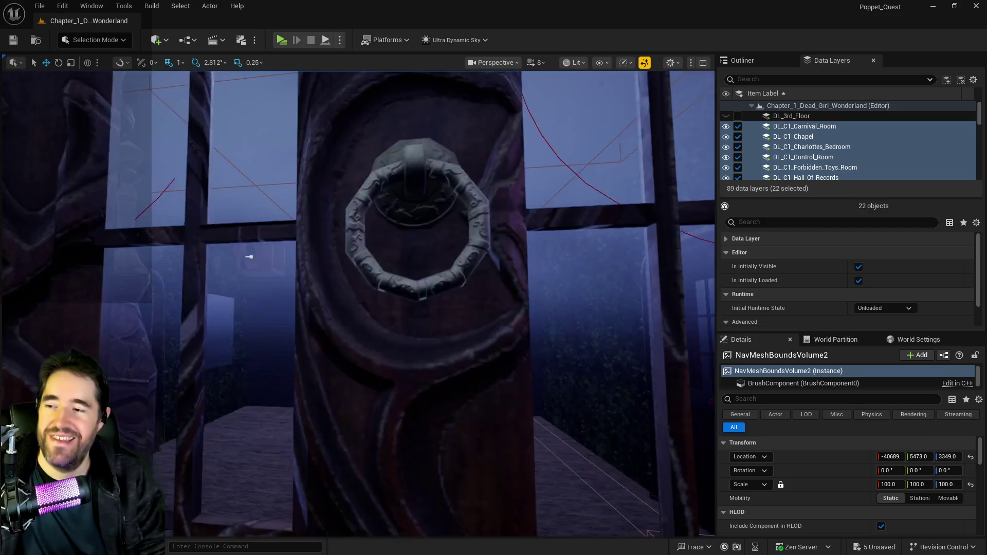
{"action": "key", "text": "w"}
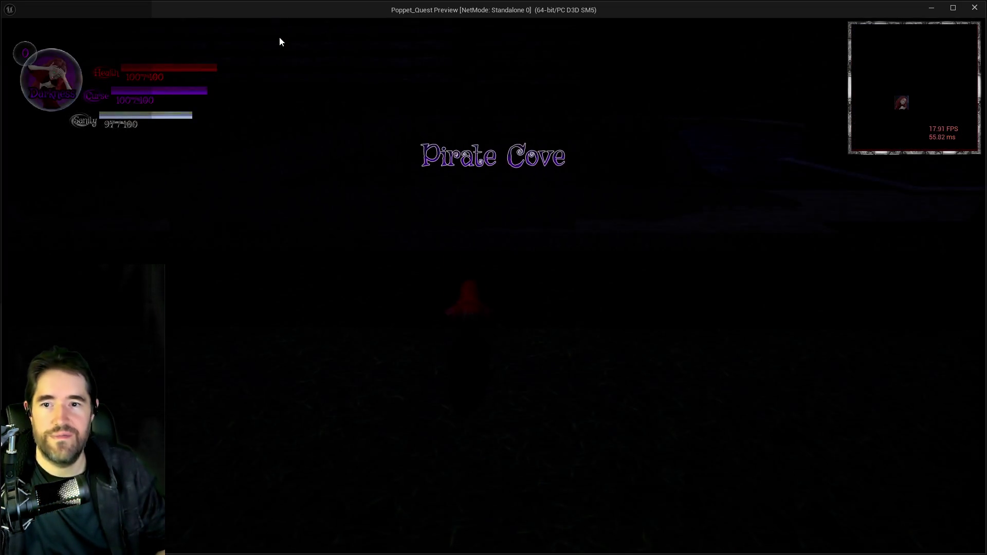
- Run across the walkway into the portal, load the Chapter 2 level, and switch to winged Darkness form
{"action": "key", "text": "w"}
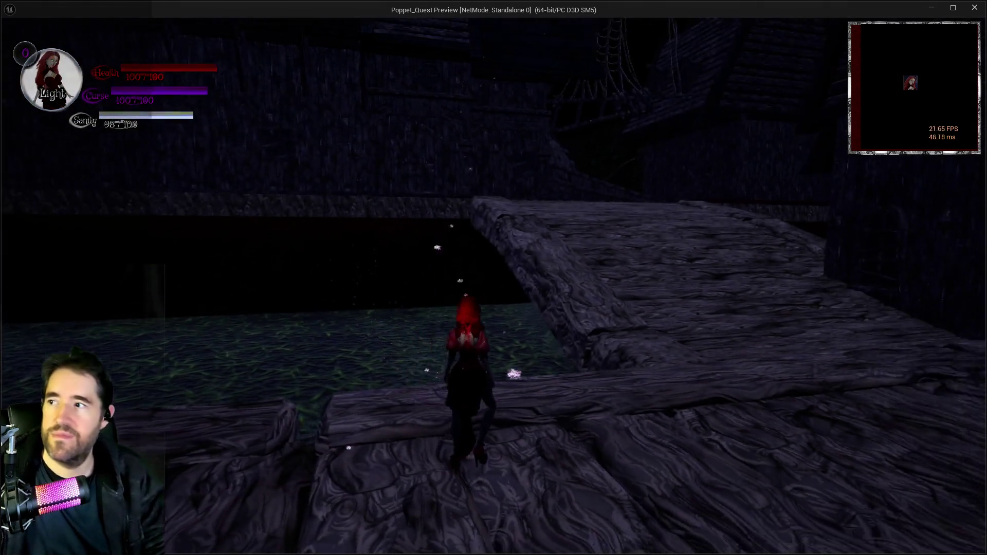
{"action": "key", "text": "w"}
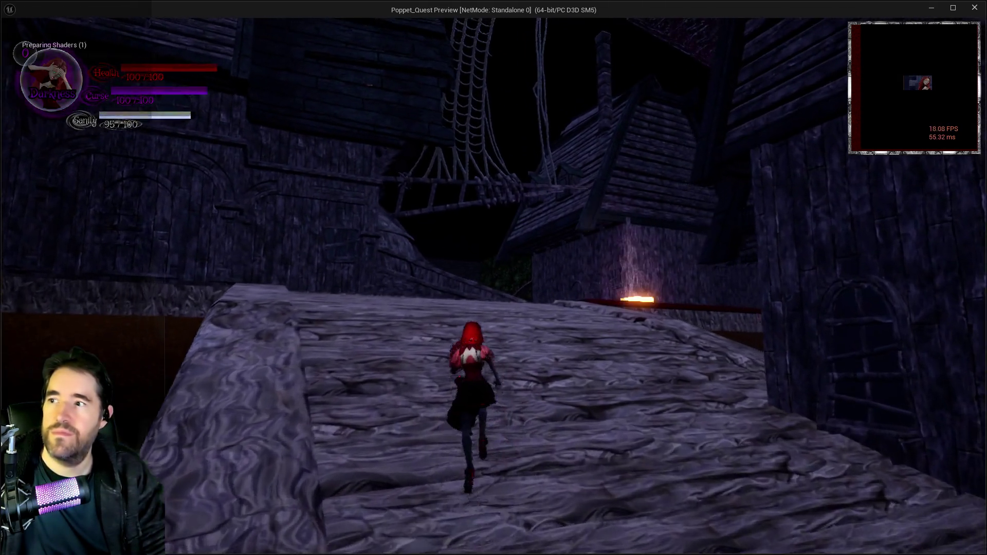
{"action": "key", "text": "w"}
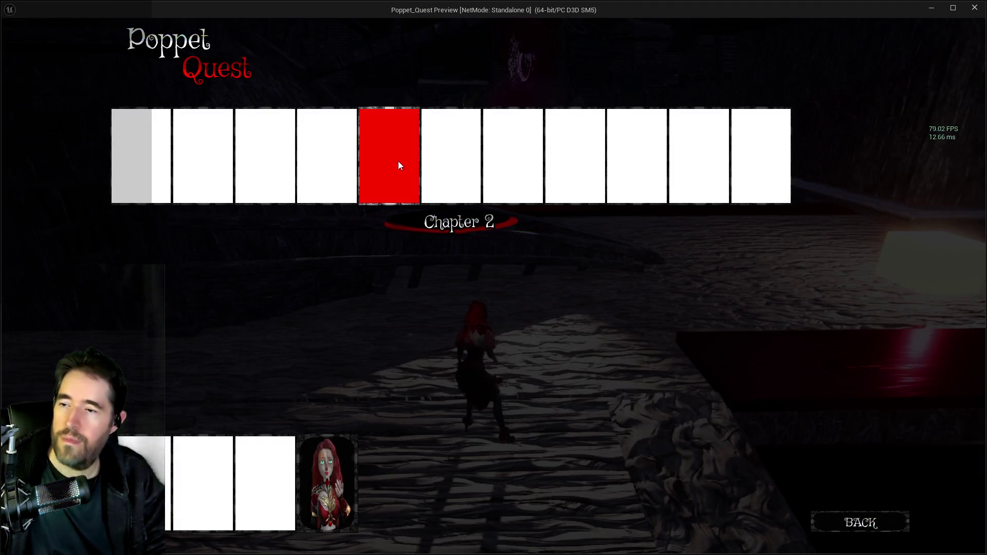
{"action": "left_click", "coordinate": [399, 164]}
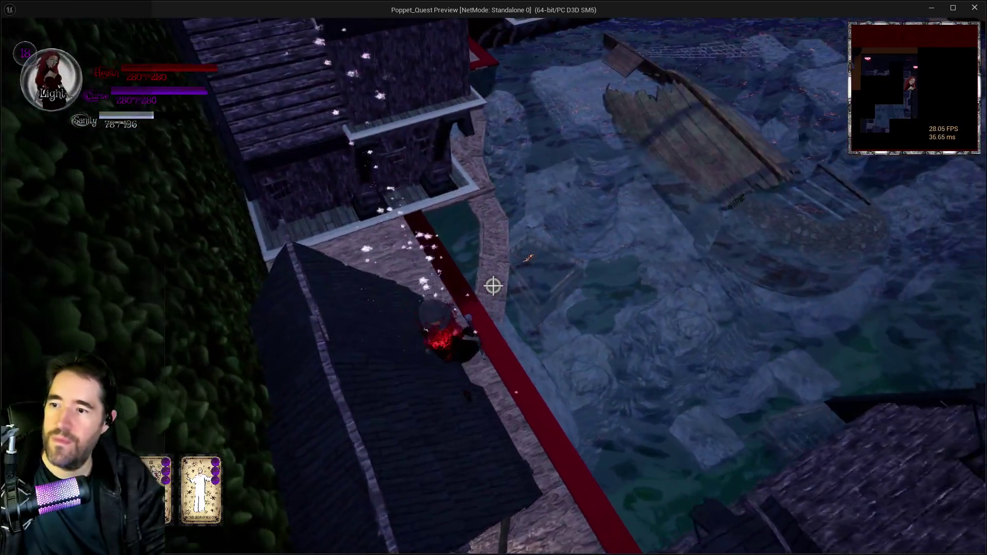
{"action": "key", "text": "q"}
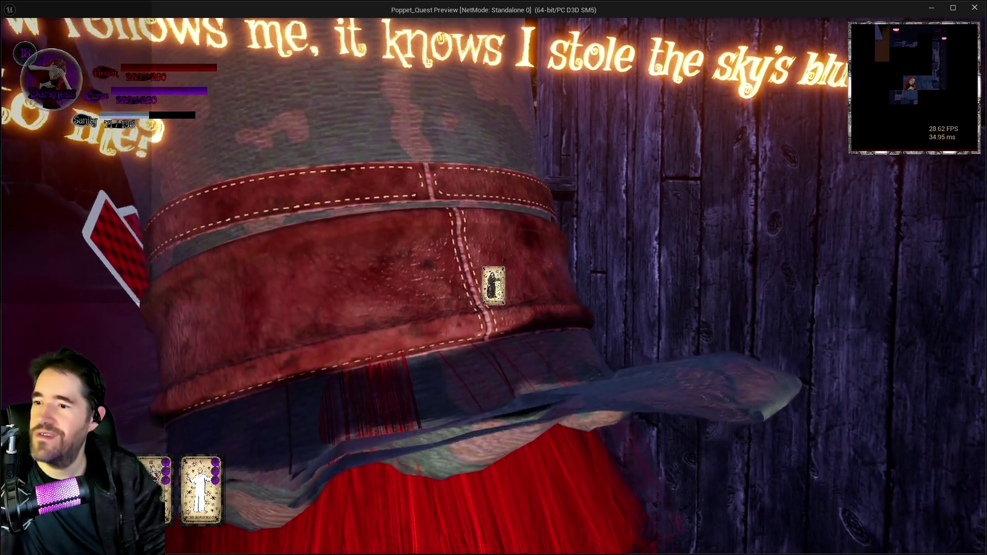
- Switch to Light form, run to the glowing cube, attack with a blood-splash burst, then exit the preview
{"action": "key", "text": "w"}
{"action": "key", "text": "q"}
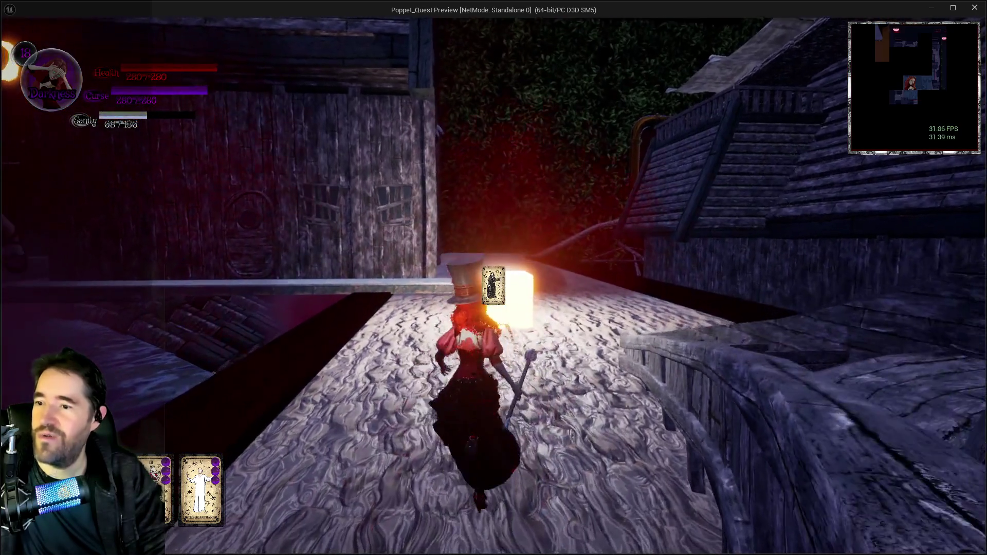
{"action": "key", "text": "w"}
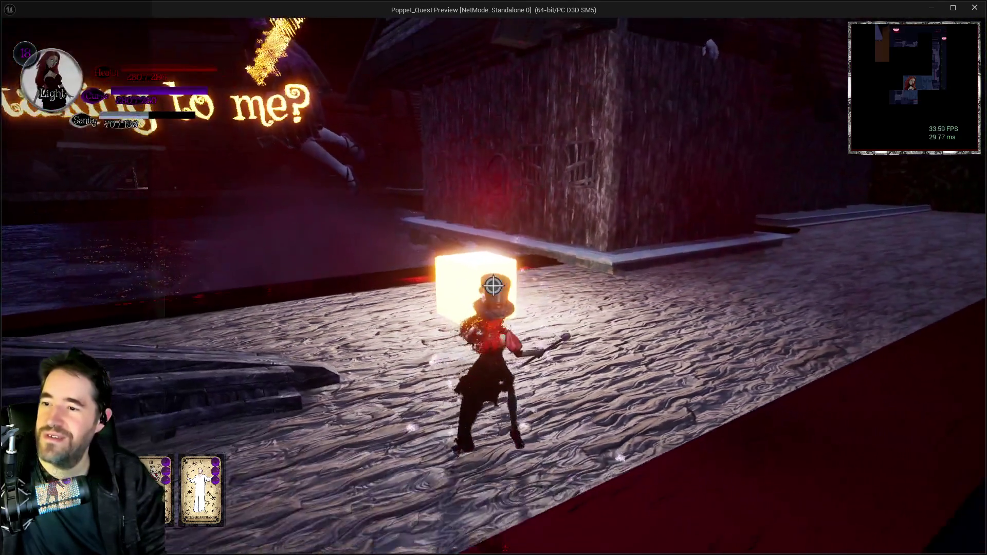
{"action": "key", "text": "w"}
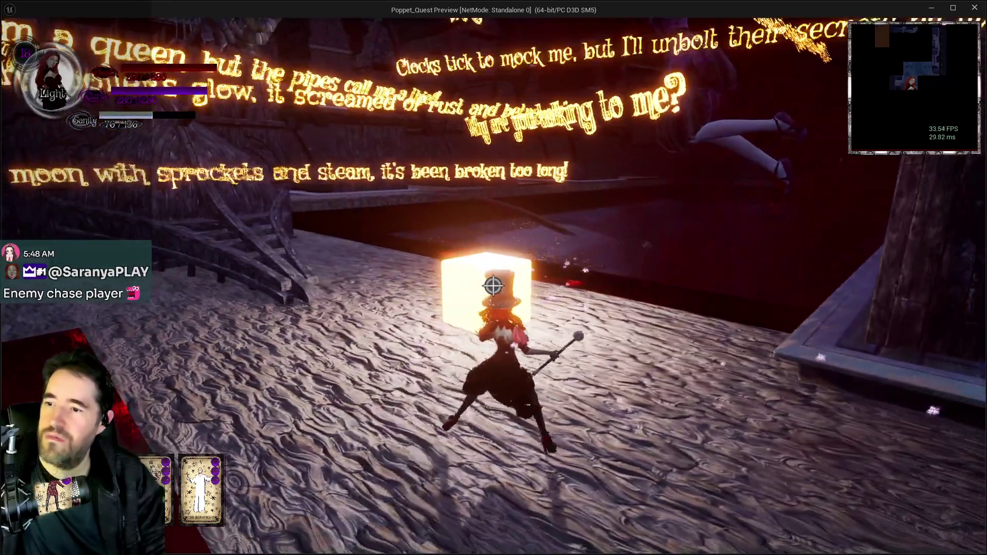
{"action": "key", "text": "w"}
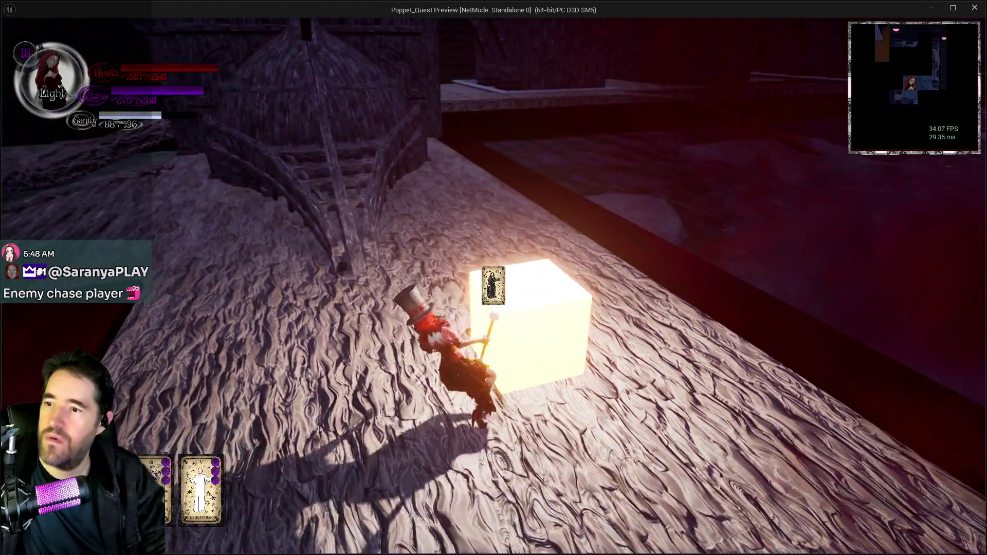
{"action": "left_click", "coordinate": [493, 286]}
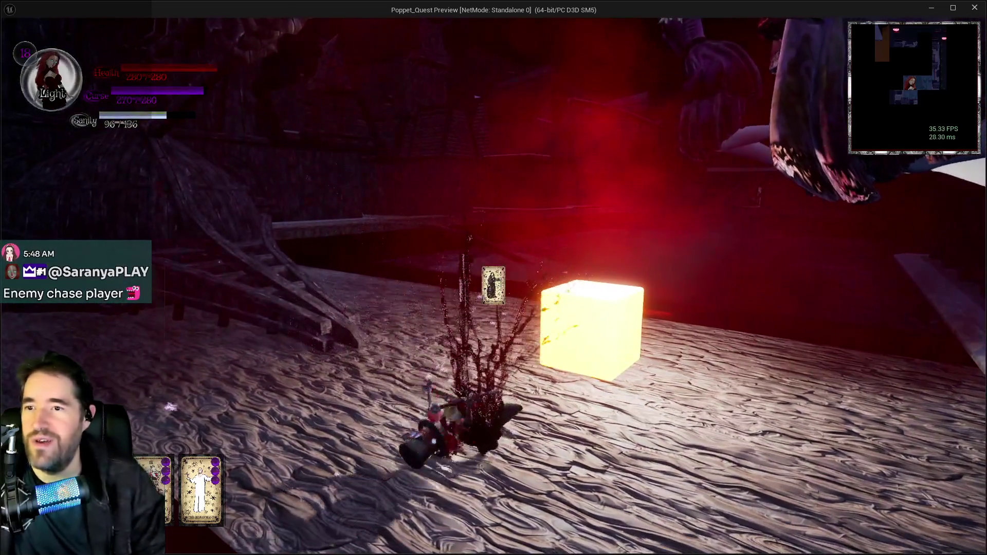
{"action": "key", "text": "Escape"}
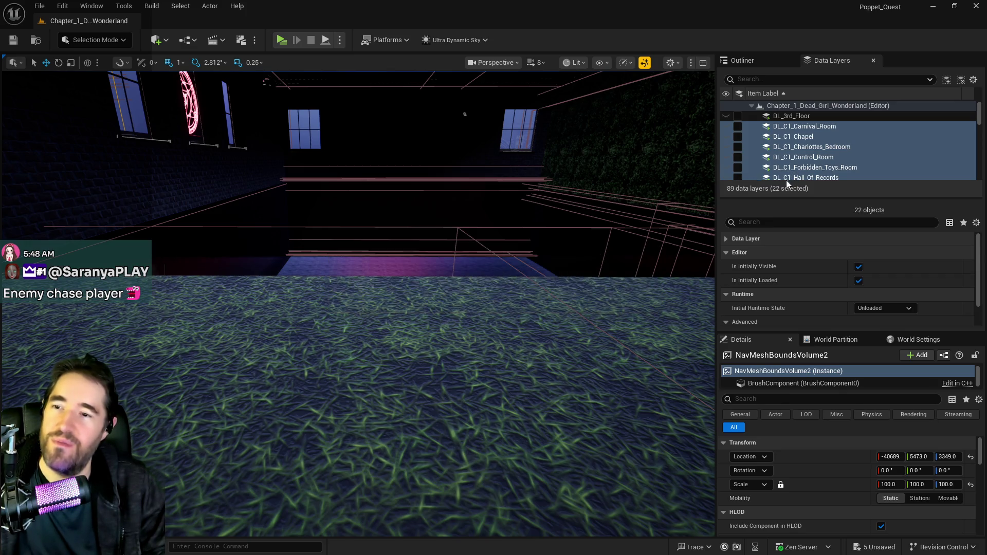
- Turn toward the brick wall and select the BP_Room_Info_Pirate_Cove actor
{"action": "scroll", "coordinate": [787, 171], "scroll_direction": "down", "scroll_amount": 1}
{"action": "scroll", "coordinate": [787, 170], "scroll_direction": "down", "scroll_amount": 5}
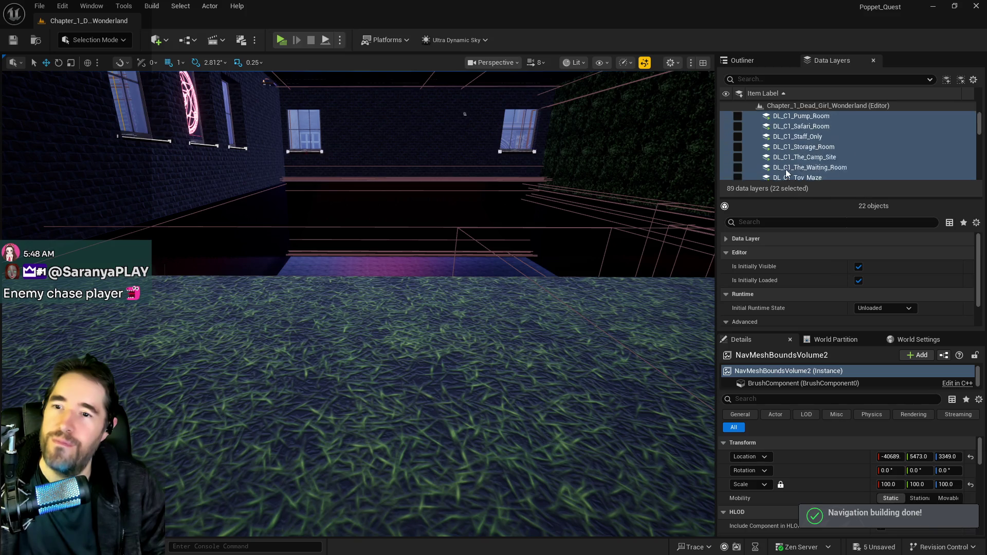
{"action": "left_click_drag", "start_coordinate": [655, 229], "coordinate": [638, 242]}
{"action": "mouse_move", "coordinate": [257, 170]}
{"action": "left_mouse_down"}
{"action": "mouse_move", "coordinate": [249, 165]}
{"action": "mouse_move", "coordinate": [283, 147]}
{"action": "mouse_move", "coordinate": [354, 159]}
{"action": "left_mouse_up"}
{"action": "left_click", "coordinate": [341, 161]}
{"action": "left_click", "coordinate": [342, 161]}
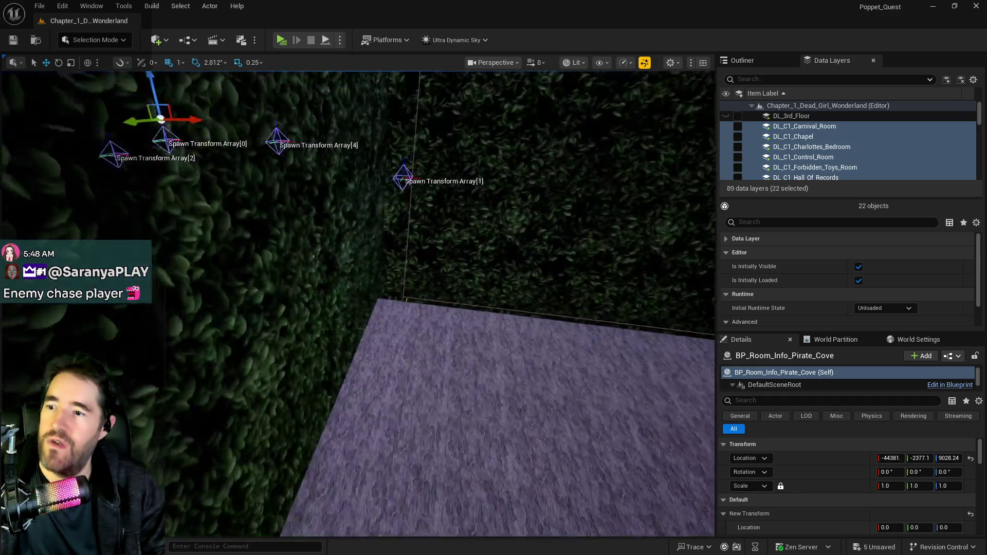
- Change the room-info actor's New Transform Scale X from 120 to 119
{"action": "left_click_drag", "start_coordinate": [402, 335], "coordinate": [403, 336]}
{"action": "left_click_drag", "start_coordinate": [491, 314], "coordinate": [491, 315]}
{"action": "scroll", "coordinate": [899, 486], "scroll_direction": "down", "scroll_amount": 2}
{"action": "left_click", "coordinate": [900, 506]}
{"action": "type", "text": "120"}
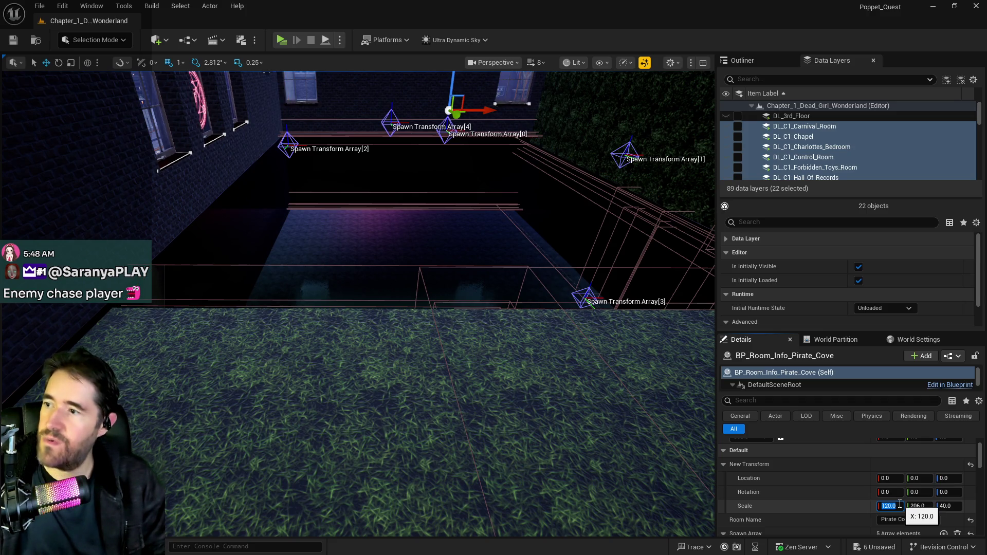
{"action": "key", "text": "Return"}
{"action": "left_click_drag", "start_coordinate": [526, 367], "coordinate": [525, 367]}
{"action": "left_click", "coordinate": [902, 507]}
- Fly the view to the red hedge door and focus the Data Layers name filter
{"action": "scroll", "coordinate": [902, 506], "scroll_direction": "down", "scroll_amount": 1}
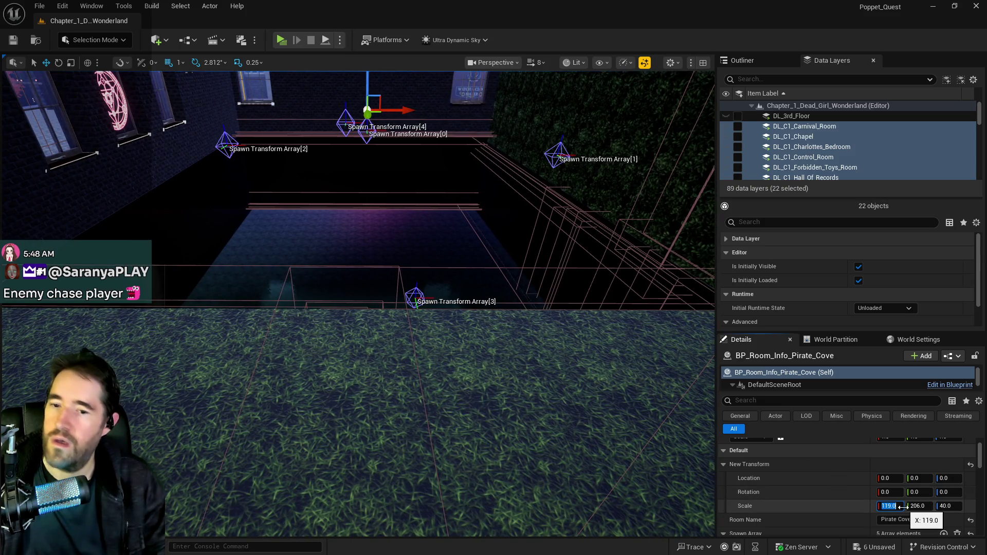
{"action": "scroll", "coordinate": [902, 507], "scroll_direction": "down", "scroll_amount": 1}
{"action": "scroll", "coordinate": [902, 507], "scroll_direction": "up", "scroll_amount": 1}
{"action": "mouse_move", "coordinate": [641, 480]}
{"action": "left_mouse_down"}
{"action": "mouse_move", "coordinate": [617, 463]}
{"action": "mouse_move", "coordinate": [607, 494]}
{"action": "mouse_move", "coordinate": [596, 453]}
{"action": "mouse_move", "coordinate": [576, 437]}
{"action": "mouse_move", "coordinate": [537, 476]}
{"action": "left_mouse_up"}
{"action": "left_click", "coordinate": [777, 82]}
- Filter data layers by 'pir', load DL_C2_Pirate_Cove, and frame the room-info actor
{"action": "type", "text": "p"}
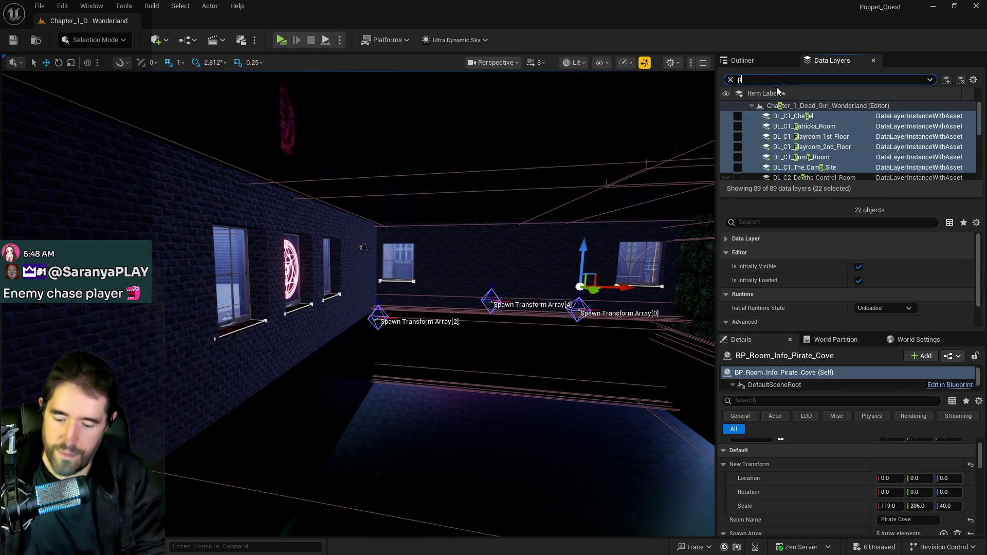
{"action": "type", "text": "ir"}
{"action": "left_click", "coordinate": [738, 116]}
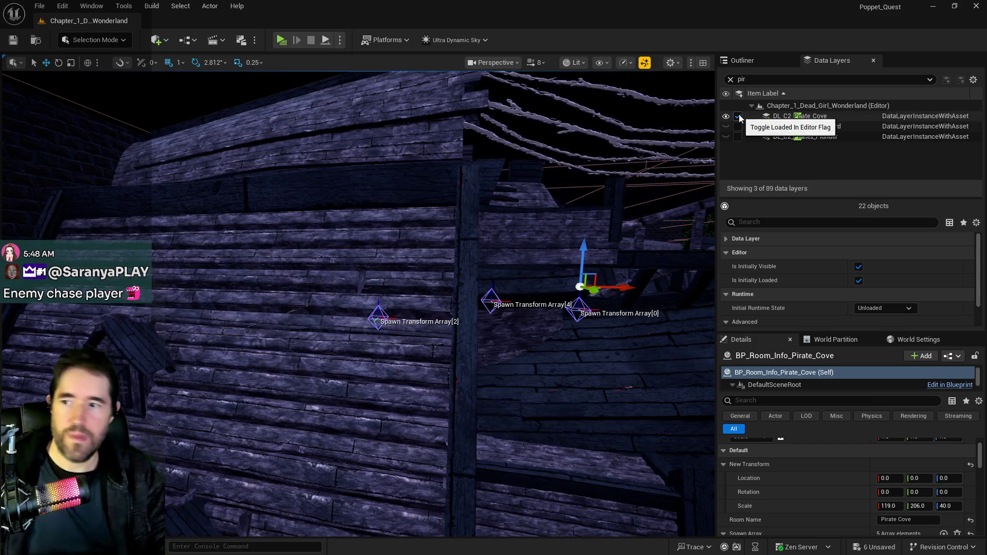
{"action": "mouse_move", "coordinate": [554, 238]}
{"action": "left_mouse_down"}
{"action": "mouse_move", "coordinate": [670, 423]}
{"action": "mouse_move", "coordinate": [617, 360]}
{"action": "mouse_move", "coordinate": [540, 309]}
{"action": "mouse_move", "coordinate": [462, 290]}
{"action": "mouse_move", "coordinate": [421, 329]}
{"action": "mouse_move", "coordinate": [426, 308]}
{"action": "mouse_move", "coordinate": [443, 335]}
{"action": "left_mouse_up"}
{"action": "mouse_move", "coordinate": [565, 260]}
{"action": "left_mouse_down"}
{"action": "mouse_move", "coordinate": [553, 216]}
{"action": "mouse_move", "coordinate": [553, 262]}
{"action": "mouse_move", "coordinate": [514, 270]}
{"action": "left_mouse_up"}
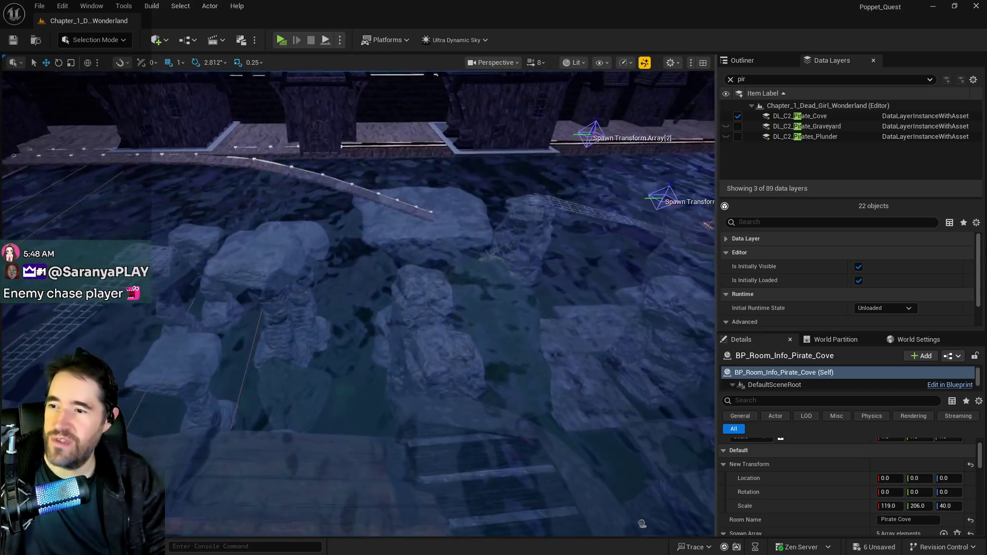
{"action": "left_click_drag", "start_coordinate": [400, 402], "coordinate": [453, 414]}
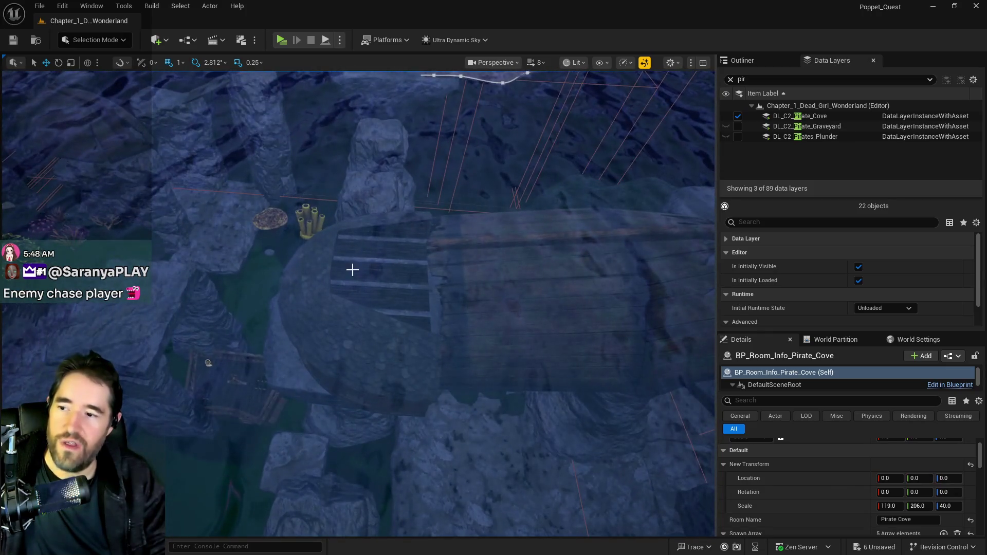
{"action": "key", "text": "f"}
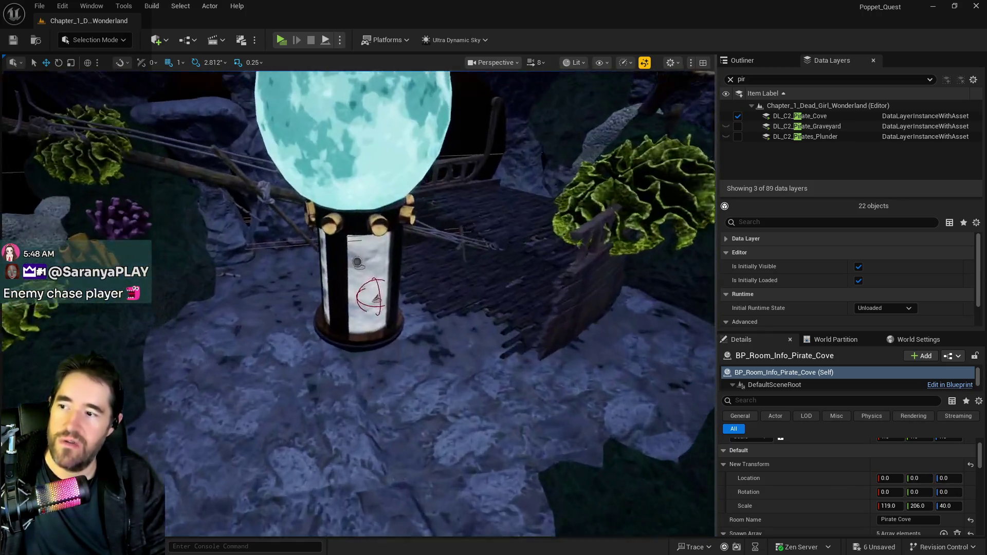
- Select and frame the SM_Moon sphere, then fly out to a wide view of the ship
{"action": "left_click_drag", "start_coordinate": [319, 276], "coordinate": [311, 231]}
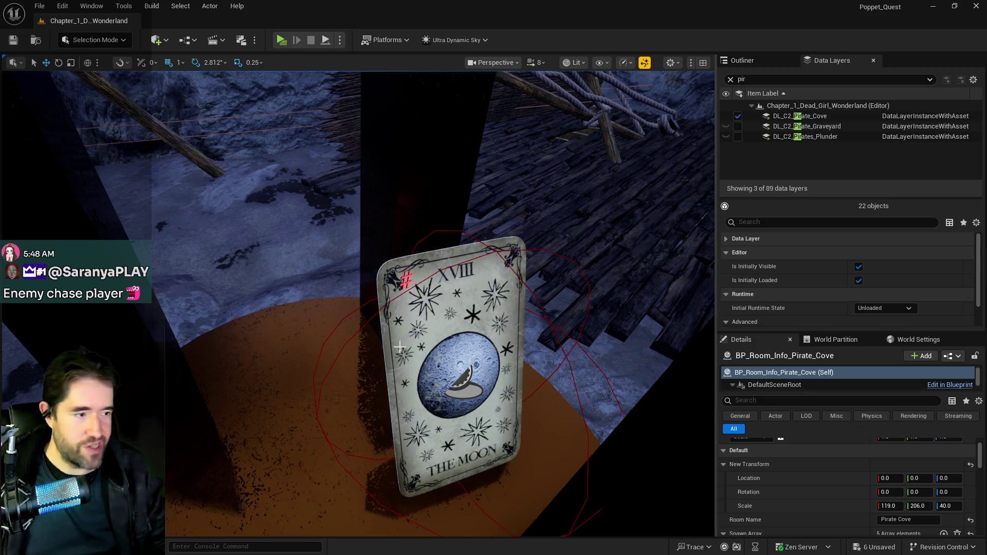
{"action": "left_click_drag", "start_coordinate": [381, 438], "coordinate": [385, 431]}
{"action": "left_click", "coordinate": [381, 377]}
{"action": "key", "text": "f"}
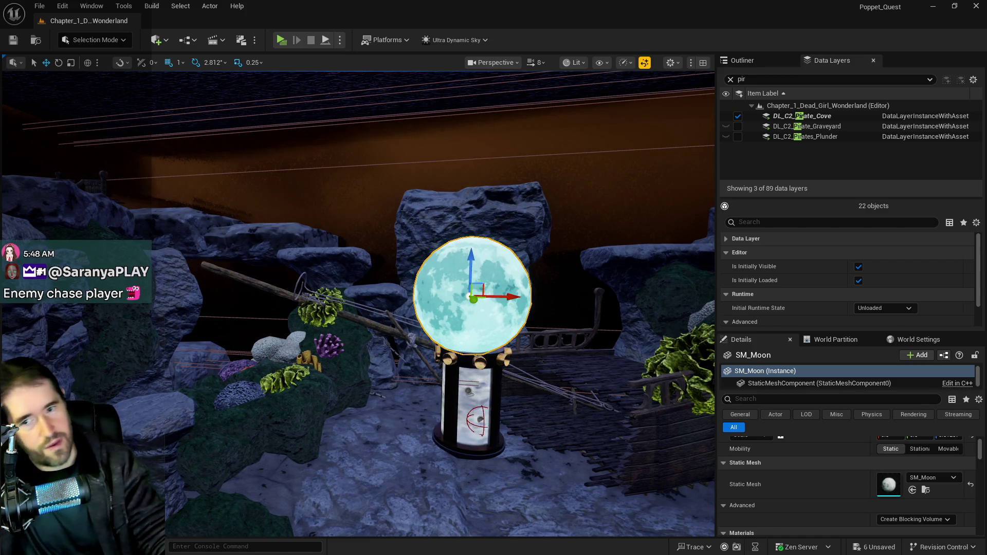
{"action": "left_click_drag", "start_coordinate": [383, 436], "coordinate": [385, 433]}
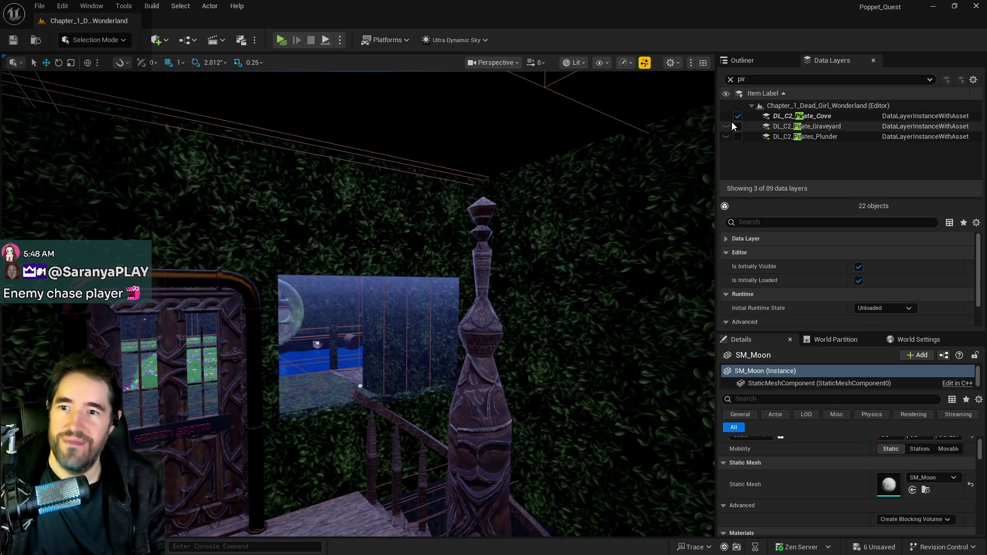
{"action": "left_click", "coordinate": [737, 116]}
- Remove the 'pir' text from the Data Layers search box
{"action": "left_click", "coordinate": [730, 80]}
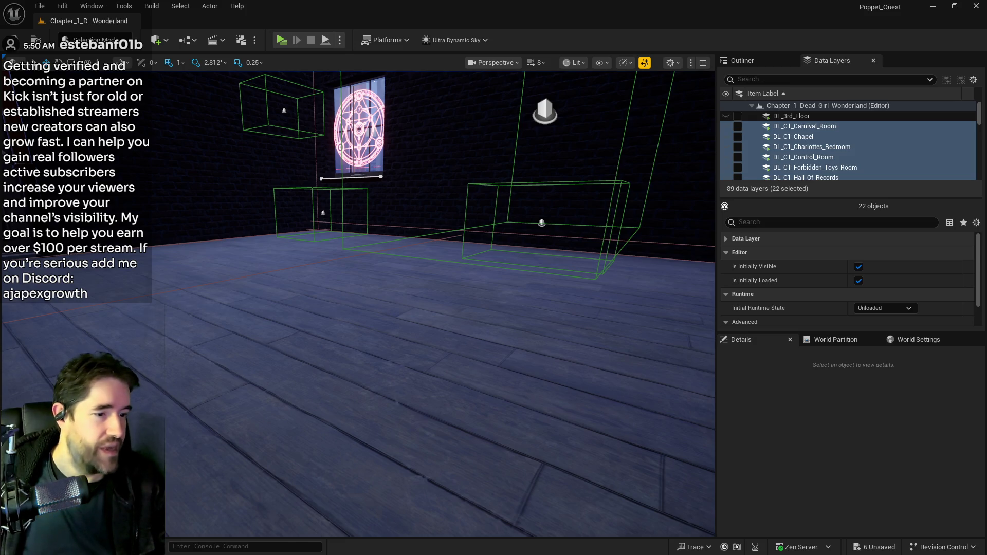
- Open BP_Poppet via Blueprints > GameMode > Pawn and save it with Ctrl+S
{"action": "left_click", "coordinate": [192, 43]}
{"action": "mouse_move", "coordinate": [246, 149]}
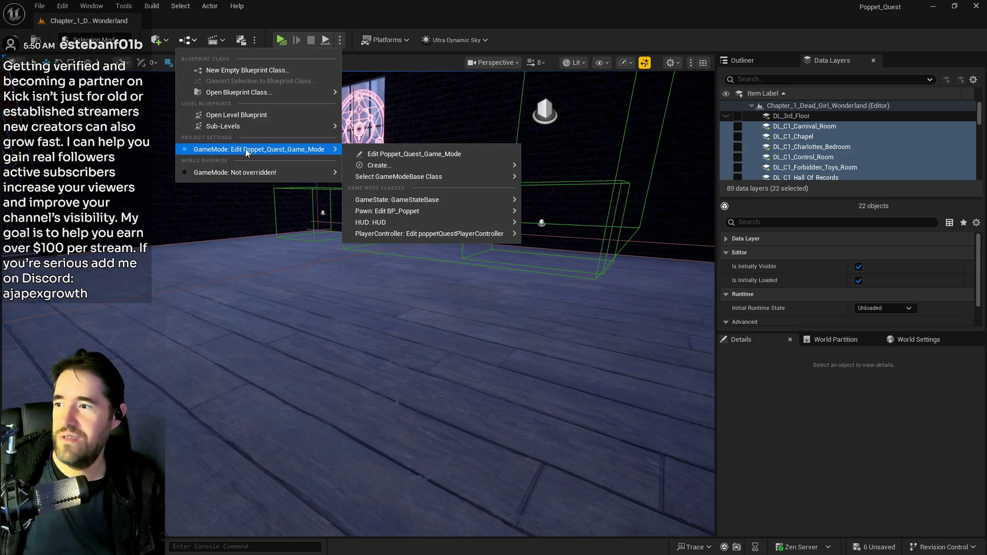
{"action": "mouse_move", "coordinate": [416, 213]}
{"action": "left_click", "coordinate": [564, 215]}
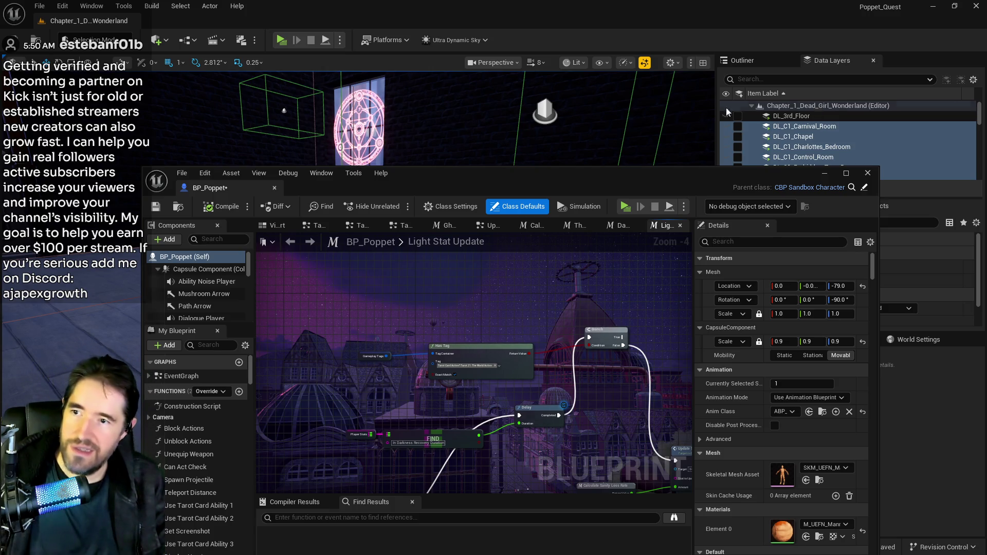
{"action": "key", "text": "ctrl+s"}
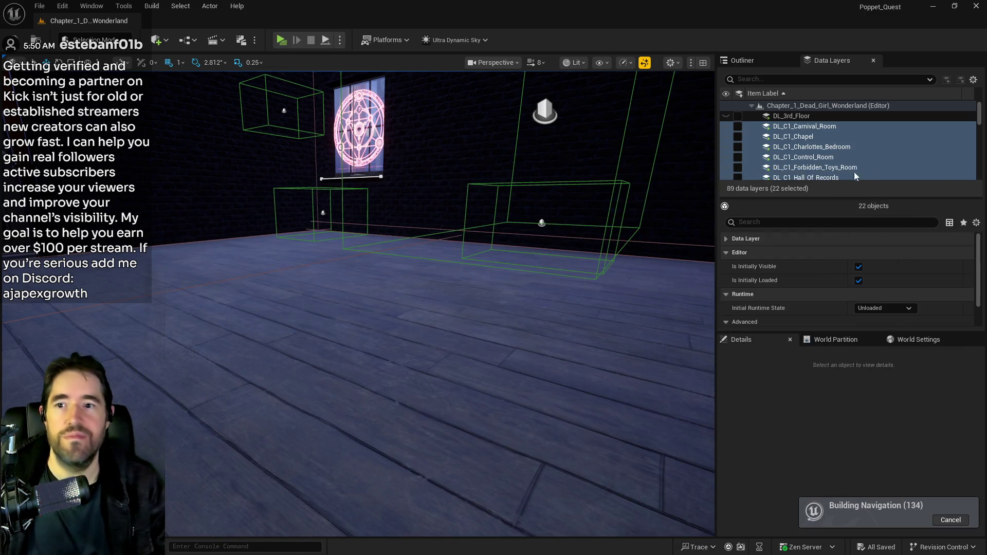
- Make only DL_C1_Magician_Room visible, then move the PQ Revised Tarot Abilities doc onto this screen
{"action": "scroll", "coordinate": [750, 162], "scroll_direction": "down", "scroll_amount": 5}
{"action": "left_click", "coordinate": [747, 153]}
{"action": "left_click", "coordinate": [737, 153]}
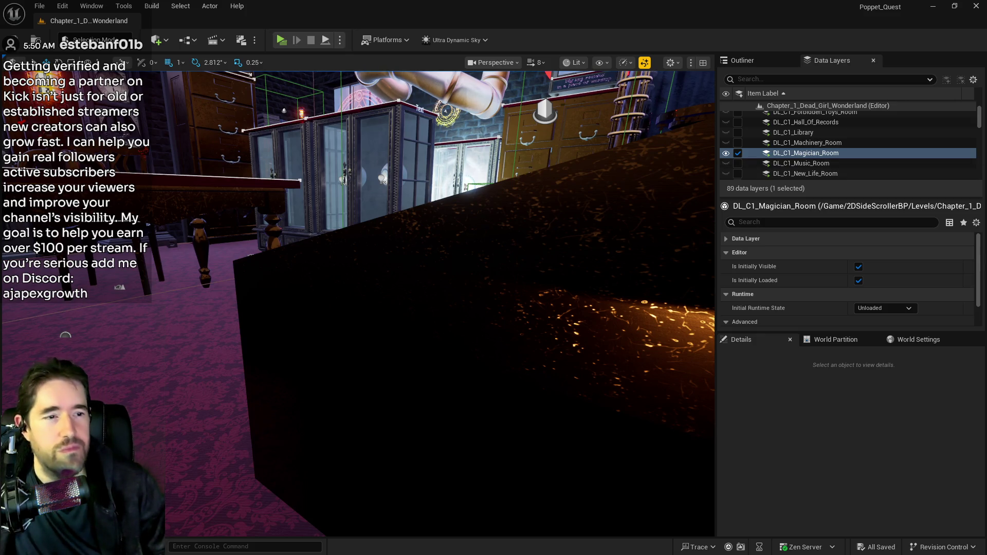
{"action": "mouse_move", "coordinate": [986, 47]}
{"action": "left_mouse_down"}
{"action": "mouse_move", "coordinate": [829, 48]}
{"action": "mouse_move", "coordinate": [803, 69]}
{"action": "left_mouse_up"}
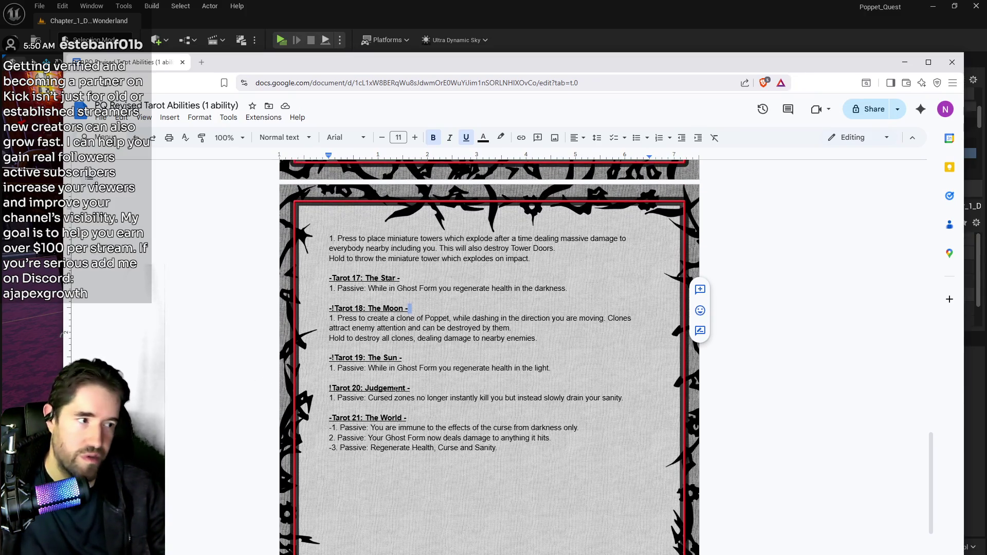
- Scroll through the tarot entries, briefly selecting part of The Lovers description line
{"action": "scroll", "coordinate": [486, 387], "scroll_direction": "up", "scroll_amount": 3}
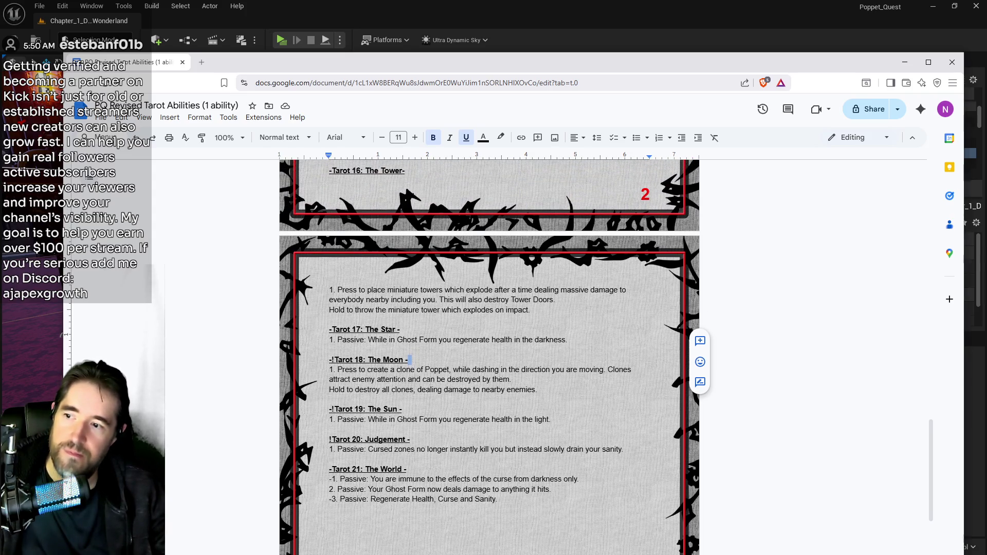
{"action": "scroll", "coordinate": [423, 396], "scroll_direction": "up", "scroll_amount": 2}
{"action": "scroll", "coordinate": [429, 323], "scroll_direction": "down", "scroll_amount": 4}
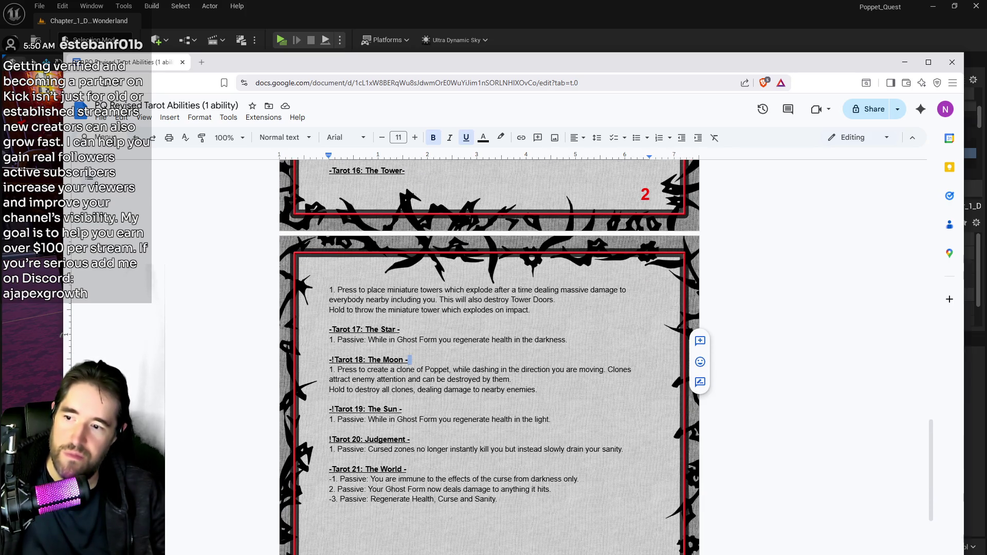
{"action": "scroll", "coordinate": [505, 363], "scroll_direction": "up", "scroll_amount": 1}
{"action": "scroll", "coordinate": [506, 363], "scroll_direction": "up", "scroll_amount": 2}
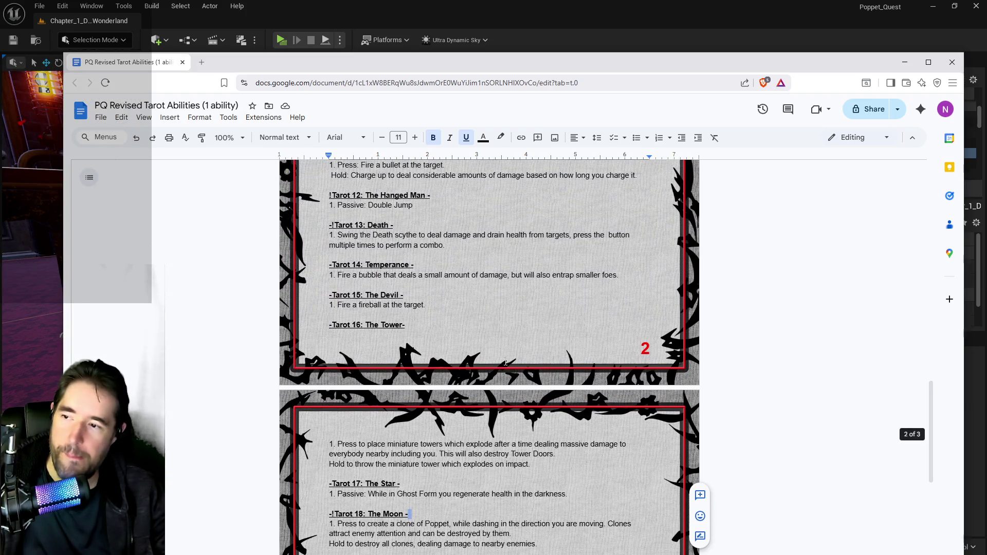
{"action": "scroll", "coordinate": [505, 363], "scroll_direction": "up", "scroll_amount": 6}
{"action": "scroll", "coordinate": [498, 368], "scroll_direction": "up", "scroll_amount": 10}
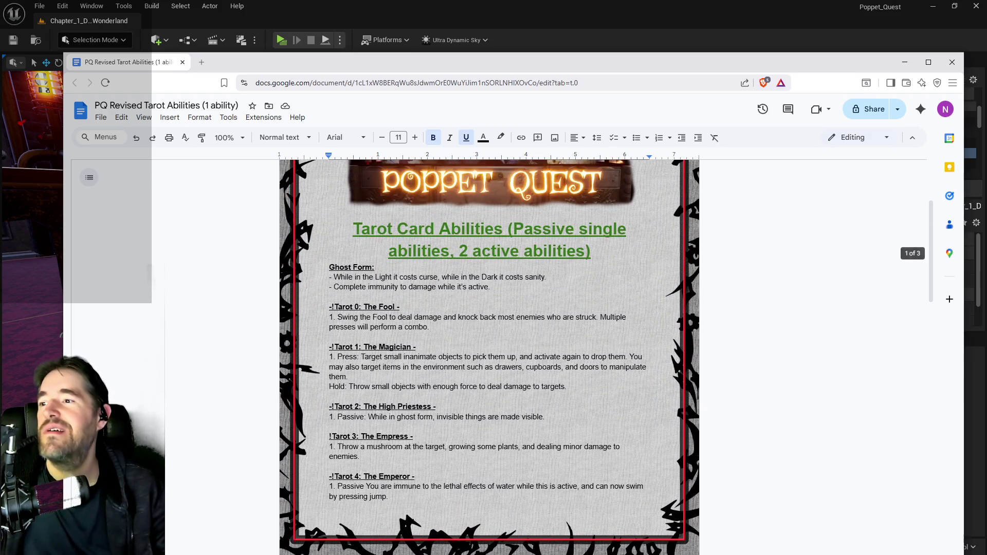
{"action": "scroll", "coordinate": [498, 368], "scroll_direction": "down", "scroll_amount": 2}
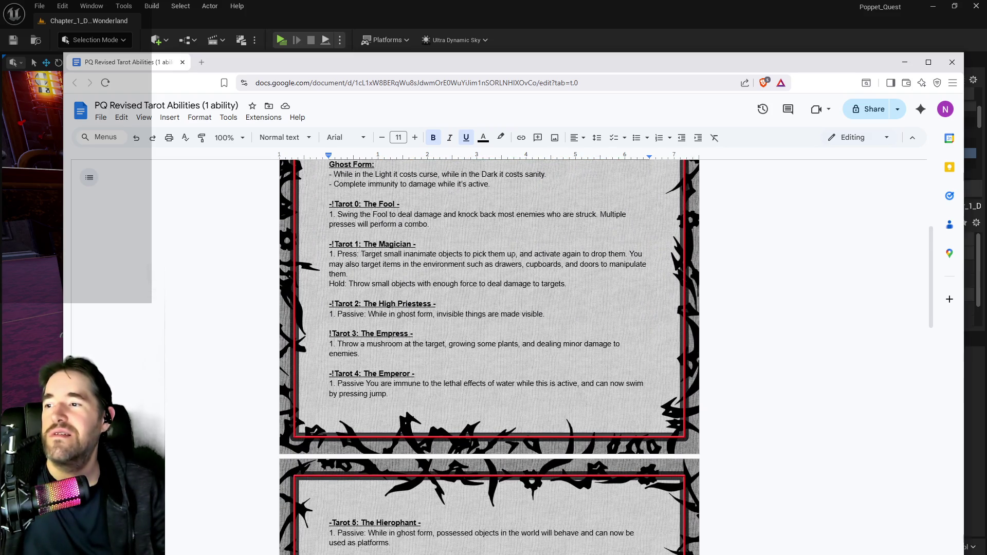
{"action": "scroll", "coordinate": [442, 240], "scroll_direction": "down", "scroll_amount": 2}
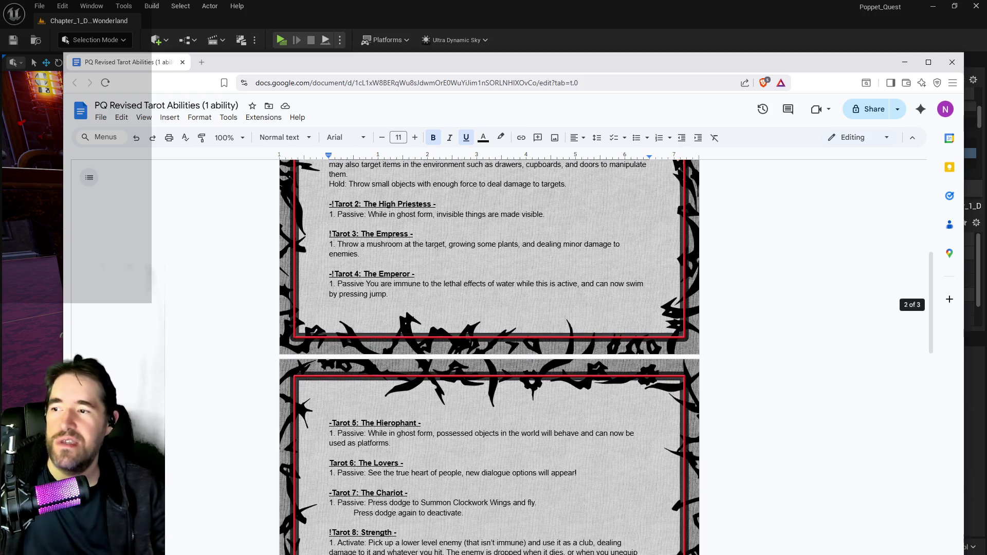
{"action": "scroll", "coordinate": [442, 241], "scroll_direction": "up", "scroll_amount": 2}
{"action": "scroll", "coordinate": [392, 232], "scroll_direction": "down", "scroll_amount": 2}
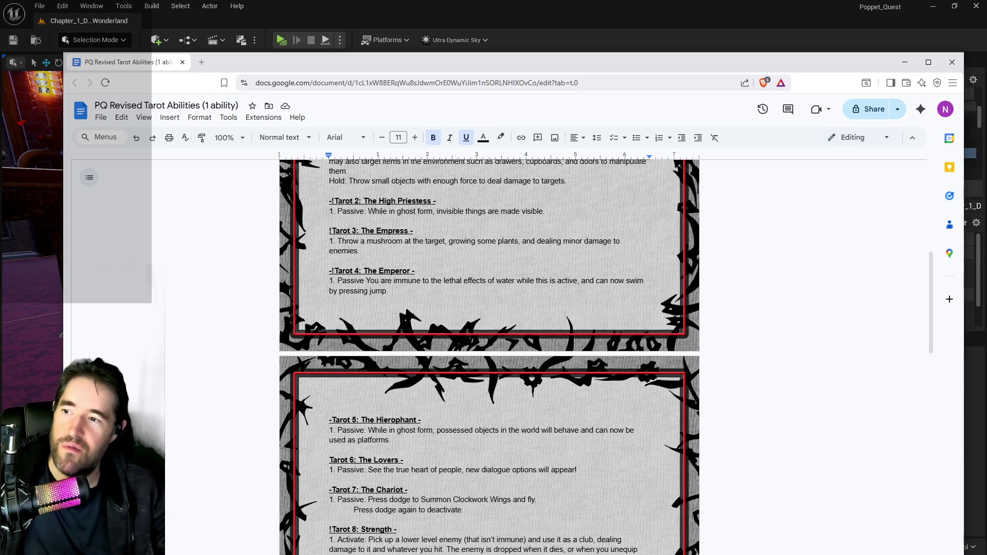
{"action": "scroll", "coordinate": [477, 234], "scroll_direction": "down", "scroll_amount": 1}
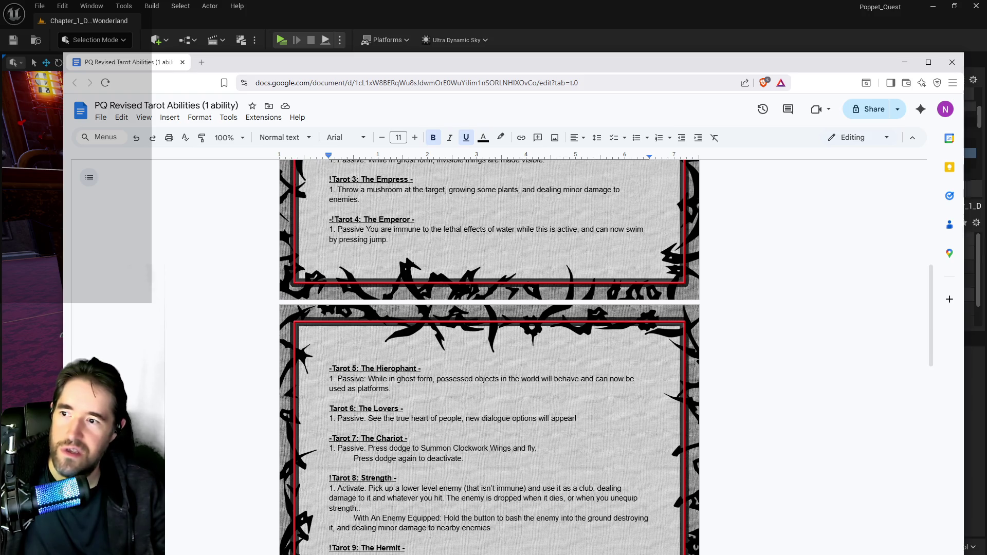
{"action": "scroll", "coordinate": [431, 379], "scroll_direction": "down", "scroll_amount": 2}
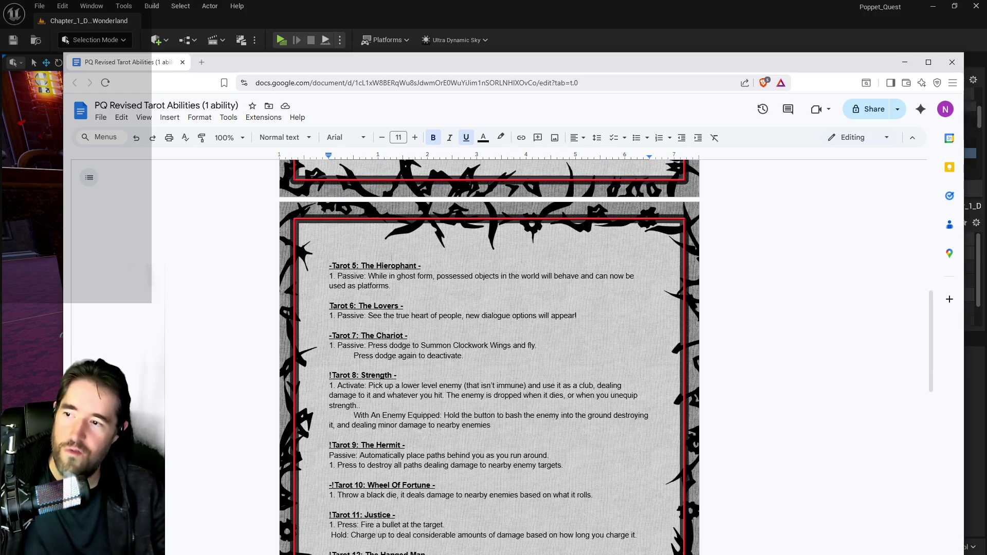
{"action": "scroll", "coordinate": [490, 357], "scroll_direction": "down", "scroll_amount": 1}
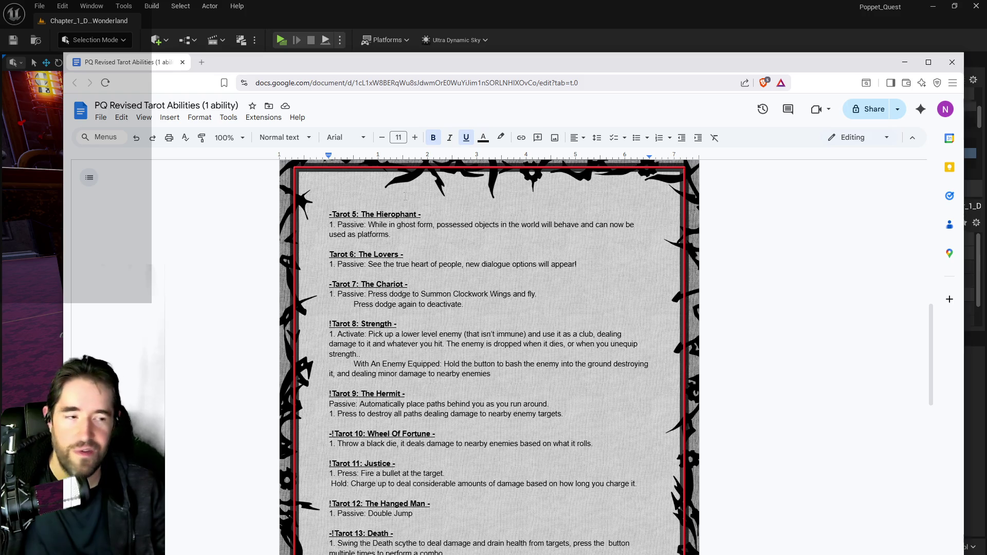
{"action": "scroll", "coordinate": [490, 357], "scroll_direction": "down", "scroll_amount": 1}
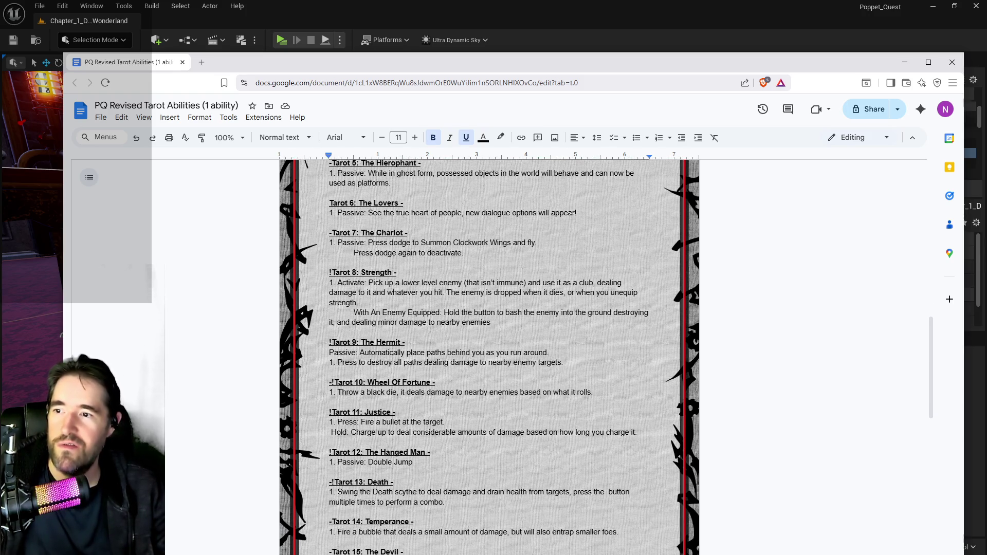
{"action": "mouse_move", "coordinate": [577, 212]}
{"action": "left_mouse_down"}
{"action": "mouse_move", "coordinate": [329, 211]}
{"action": "mouse_move", "coordinate": [450, 213]}
{"action": "left_mouse_up"}
{"action": "left_click", "coordinate": [453, 263]}
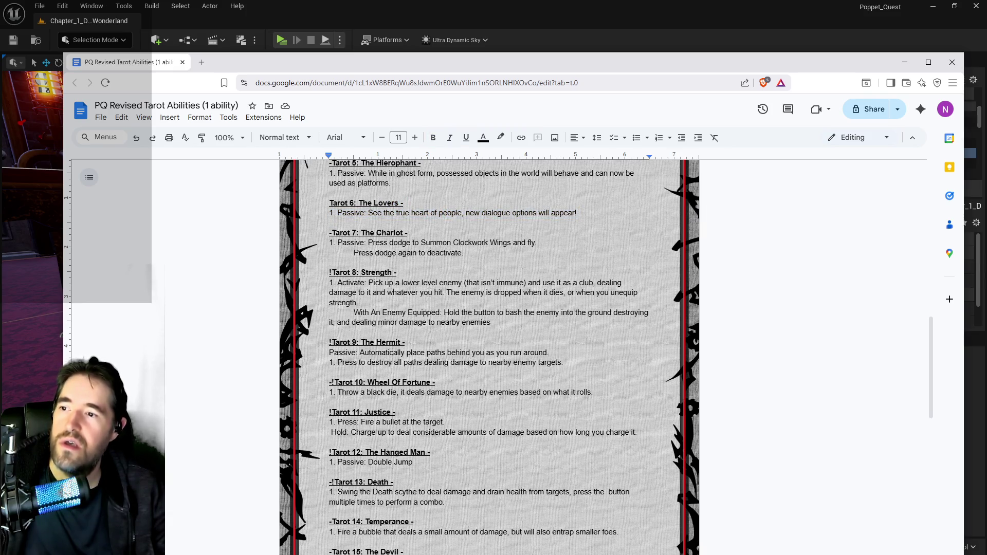
- Read through the remaining tarot abilities, then Alt+Tab back to Unreal
{"action": "scroll", "coordinate": [428, 292], "scroll_direction": "down", "scroll_amount": 1}
{"action": "scroll", "coordinate": [429, 292], "scroll_direction": "up", "scroll_amount": 3}
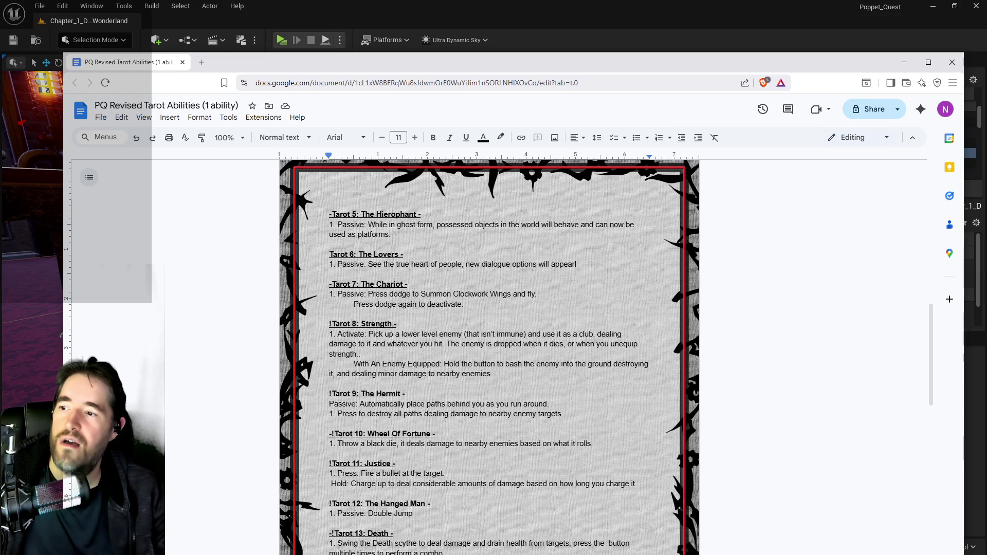
{"action": "scroll", "coordinate": [488, 355], "scroll_direction": "down", "scroll_amount": 2}
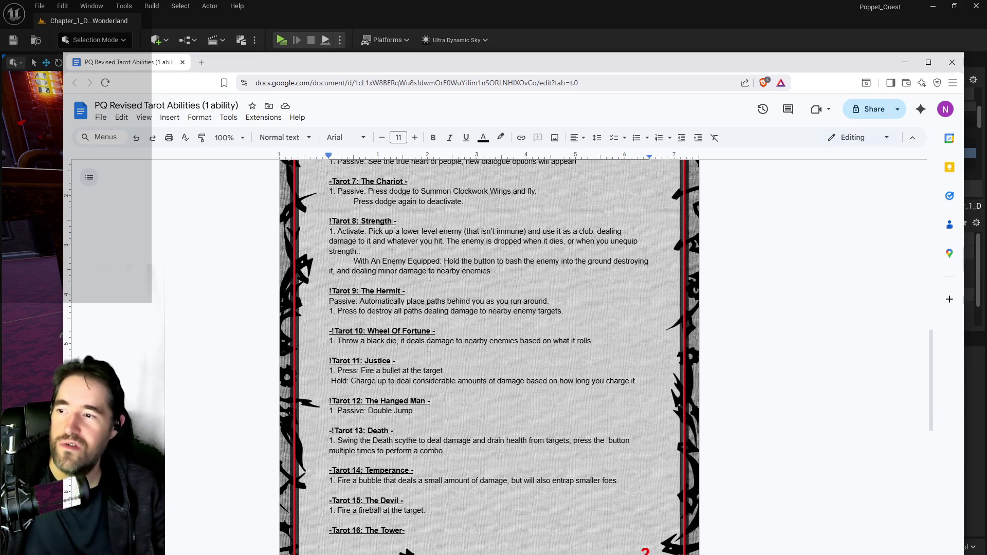
{"action": "scroll", "coordinate": [428, 349], "scroll_direction": "down", "scroll_amount": 1}
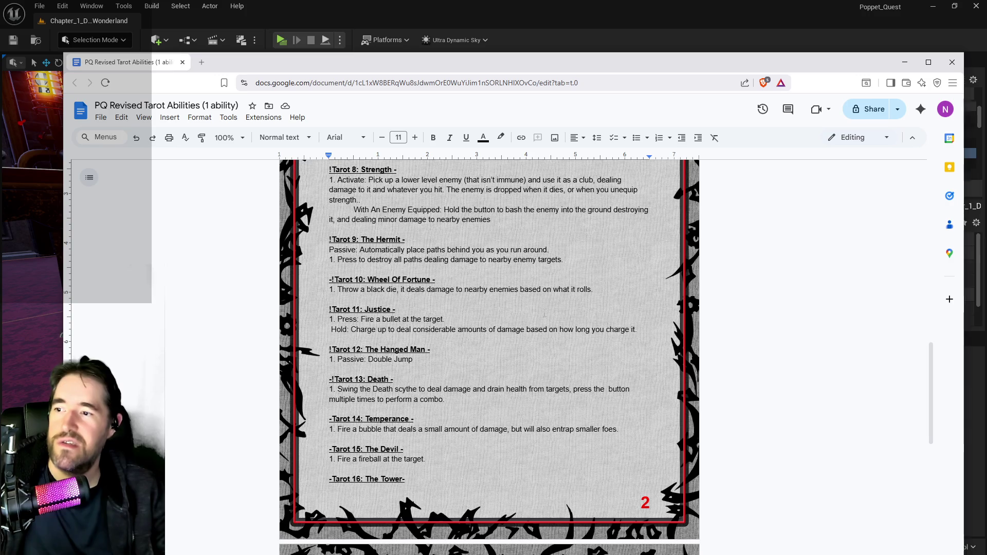
{"action": "scroll", "coordinate": [414, 282], "scroll_direction": "down", "scroll_amount": 1}
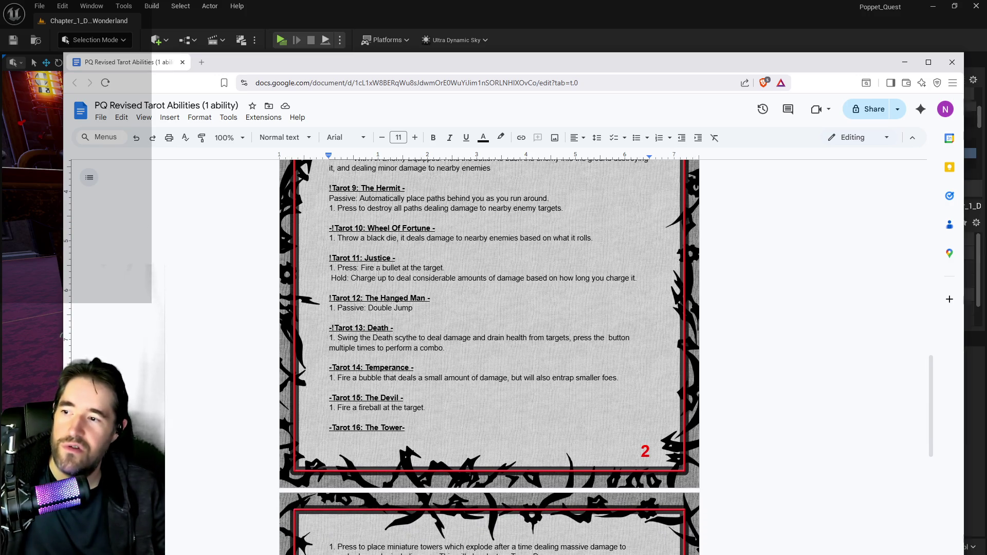
{"action": "scroll", "coordinate": [378, 269], "scroll_direction": "down", "scroll_amount": 2}
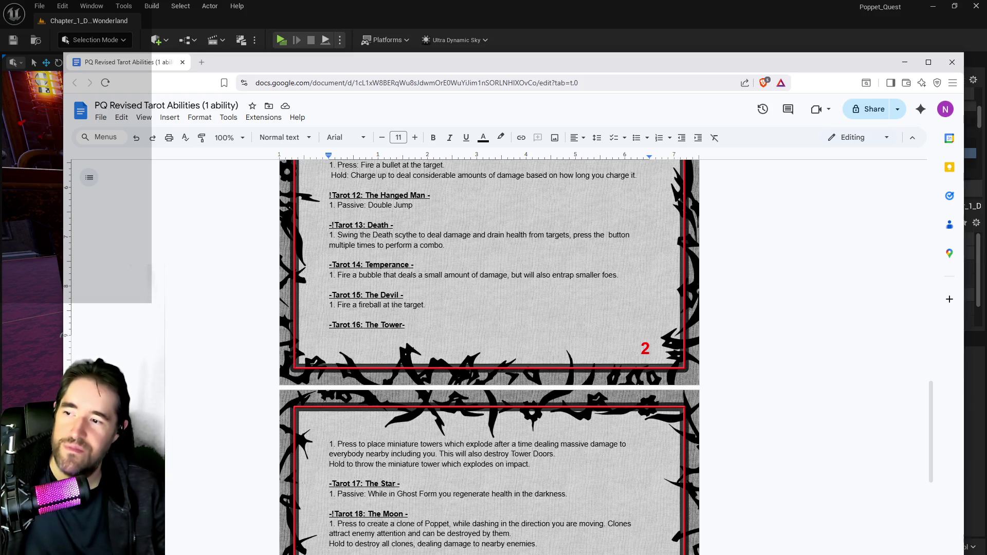
{"action": "scroll", "coordinate": [395, 296], "scroll_direction": "down", "scroll_amount": 2}
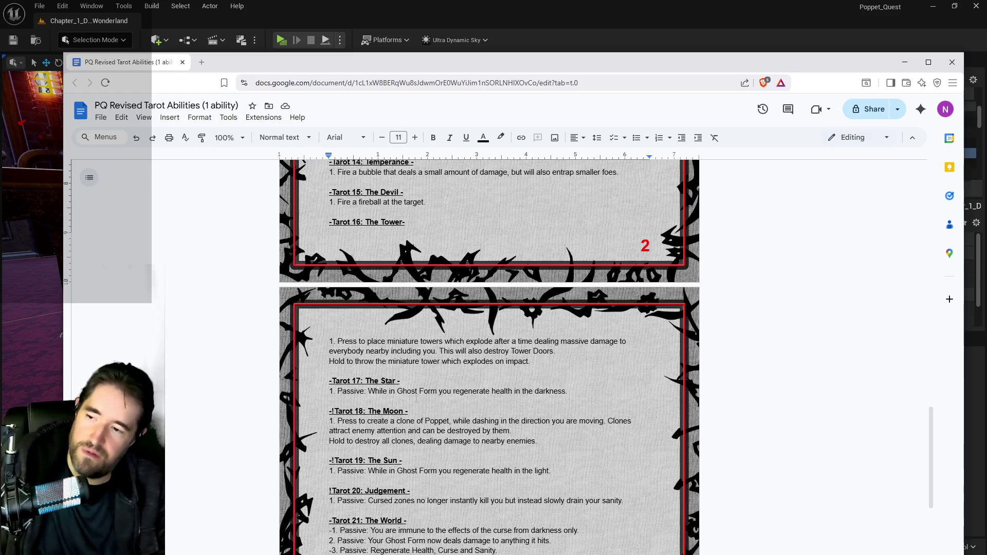
{"action": "scroll", "coordinate": [489, 360], "scroll_direction": "down", "scroll_amount": 2}
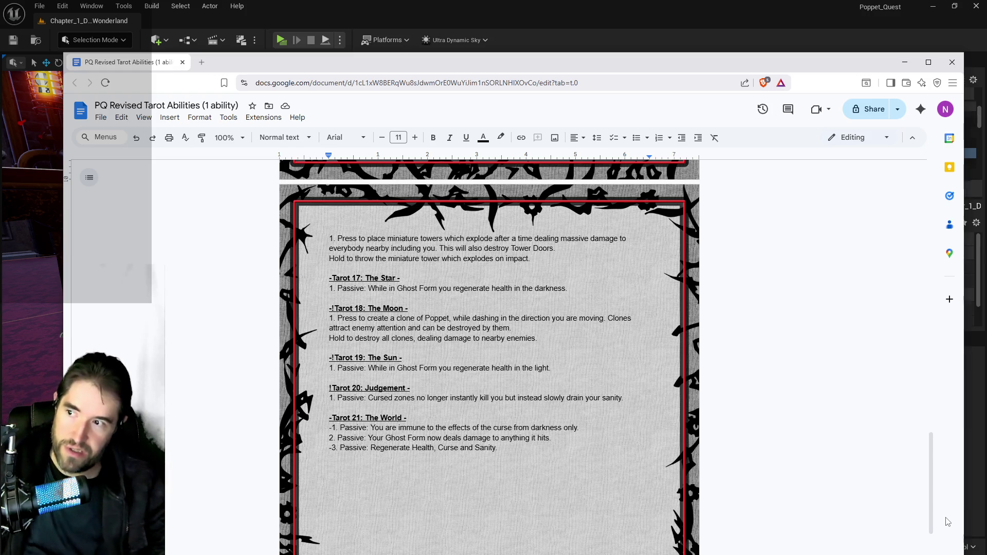
{"action": "scroll", "coordinate": [836, 536], "scroll_direction": "up", "scroll_amount": 3}
{"action": "scroll", "coordinate": [489, 357], "scroll_direction": "up", "scroll_amount": 3}
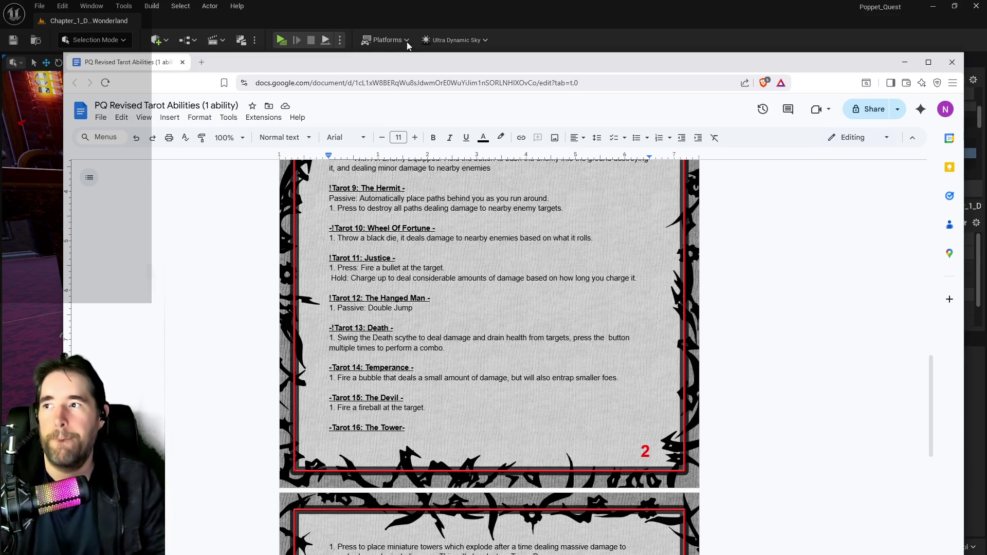
{"action": "key", "text": "alt+Tab"}
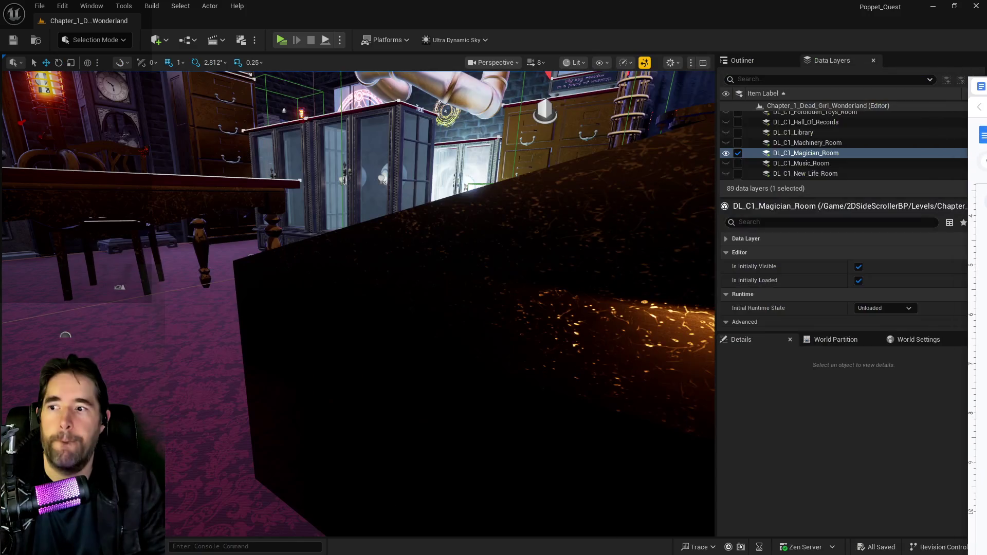
- Fly the viewport to the brick corridor and start the Standalone Game preview in the Safari Room
{"action": "left_click_drag", "start_coordinate": [247, 322], "coordinate": [247, 288]}
{"action": "mouse_move", "coordinate": [466, 292]}
{"action": "left_mouse_down"}
{"action": "mouse_move", "coordinate": [349, 269]}
{"action": "mouse_move", "coordinate": [326, 97]}
{"action": "left_mouse_up"}
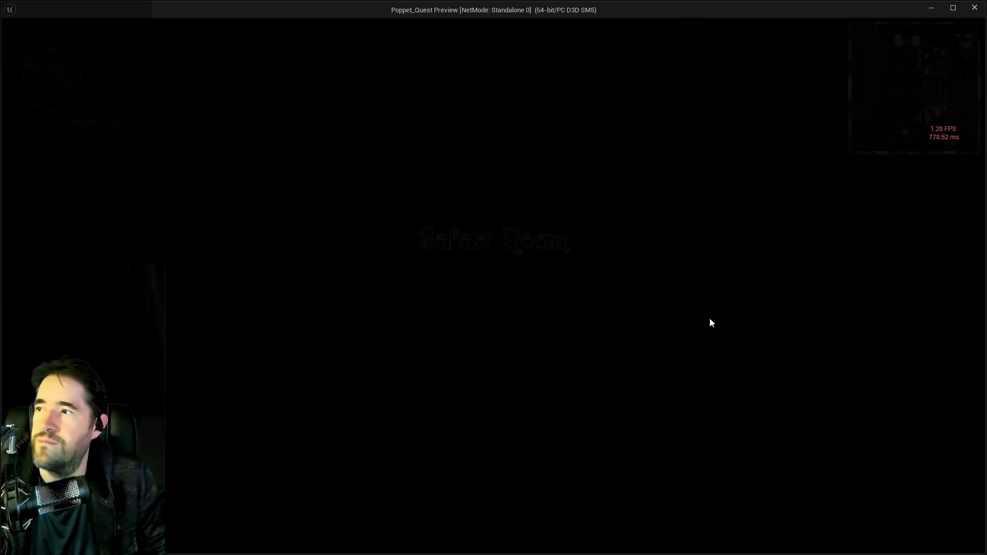
{"action": "key", "text": "w"}
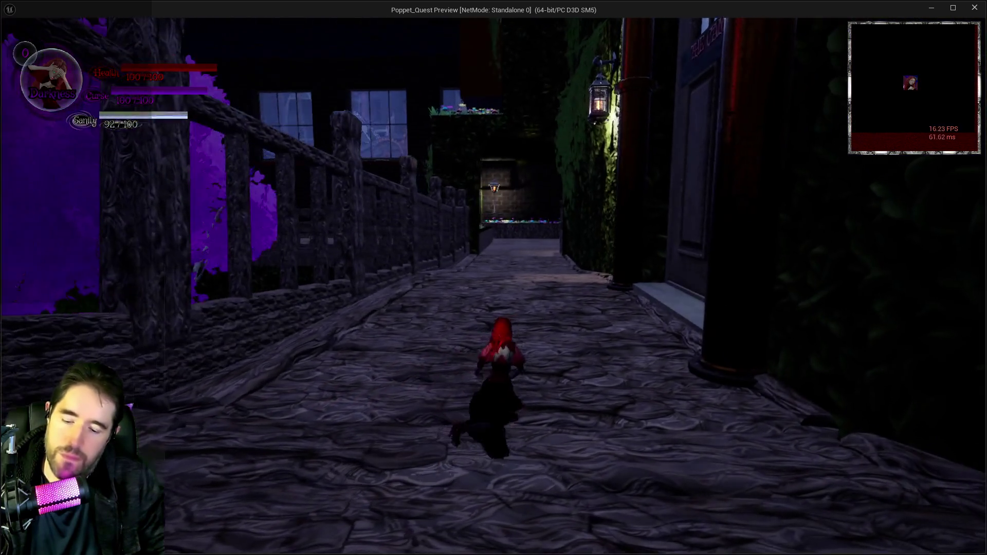
- Equip The Hanged Man tarot card from the pause menu and send Poppet up the ivy wall
{"action": "key", "text": "Escape"}
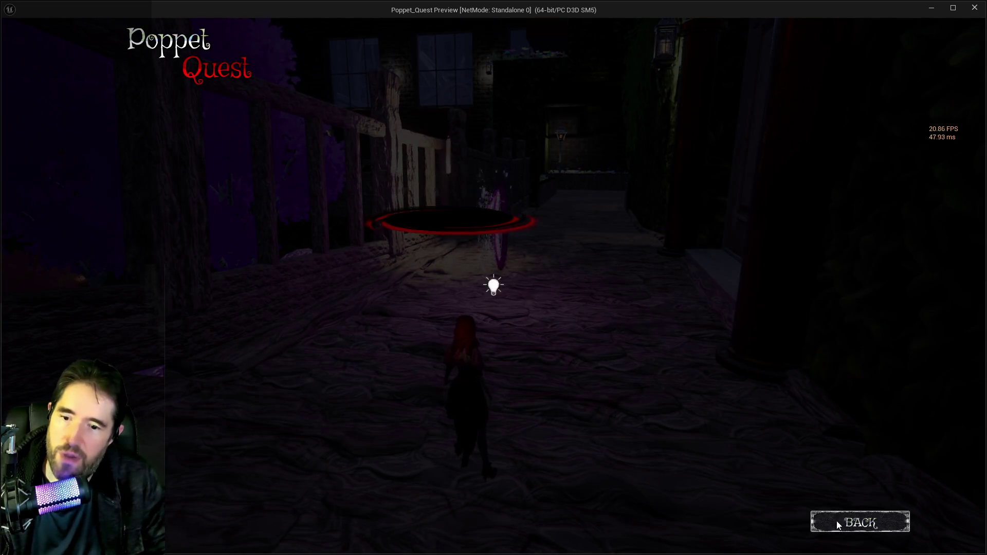
{"action": "key", "text": "Escape"}
{"action": "key", "text": "Escape"}
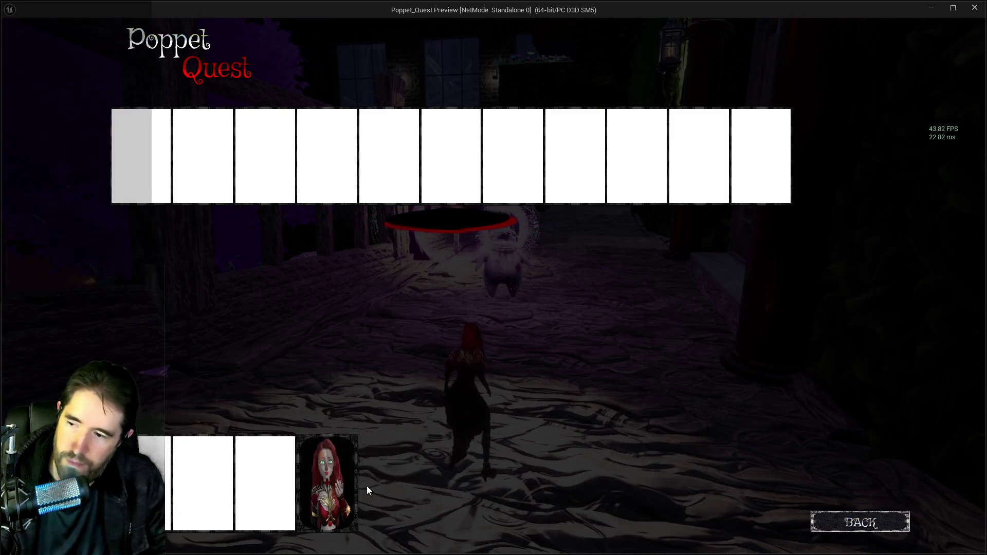
{"action": "left_click", "coordinate": [327, 483]}
{"action": "key", "text": "Escape"}
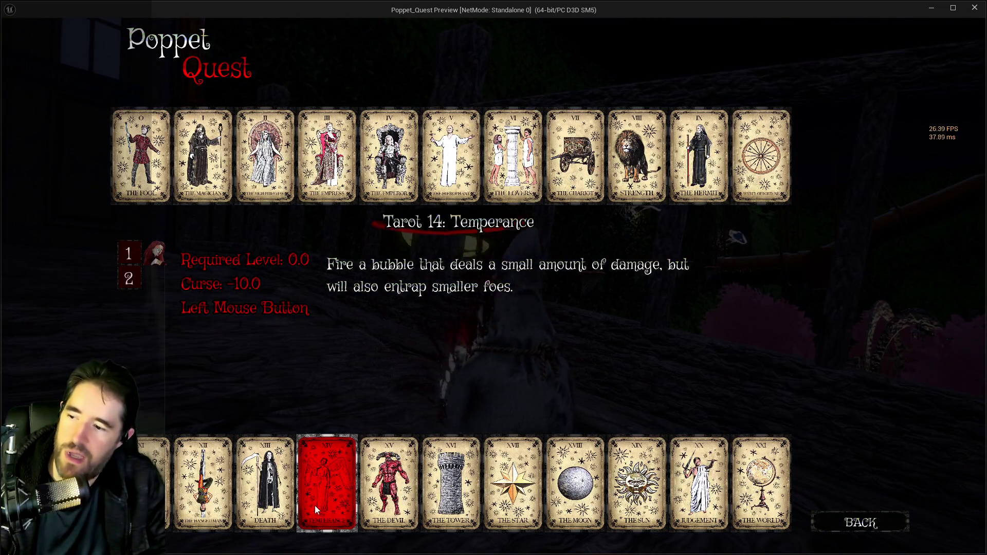
{"action": "left_click", "coordinate": [203, 492]}
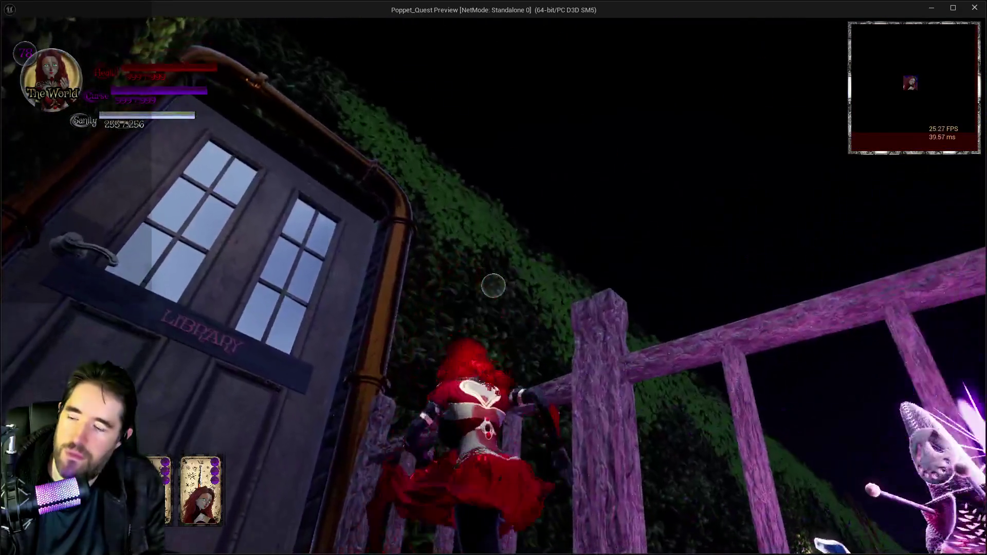
{"action": "left_click", "coordinate": [494, 285]}
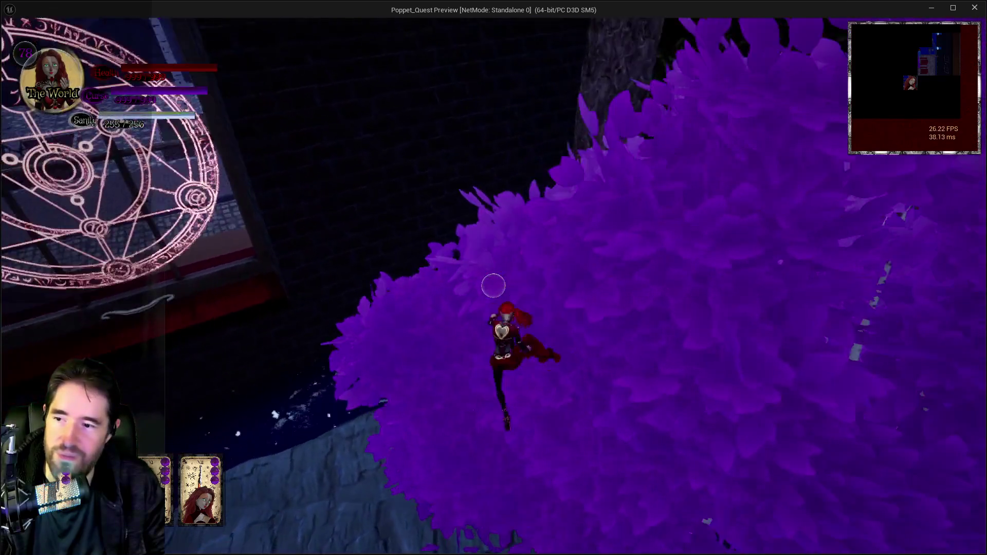
- Jetpack Poppet over the purple mushroom treetops toward the pink trees
{"action": "key", "text": "w"}
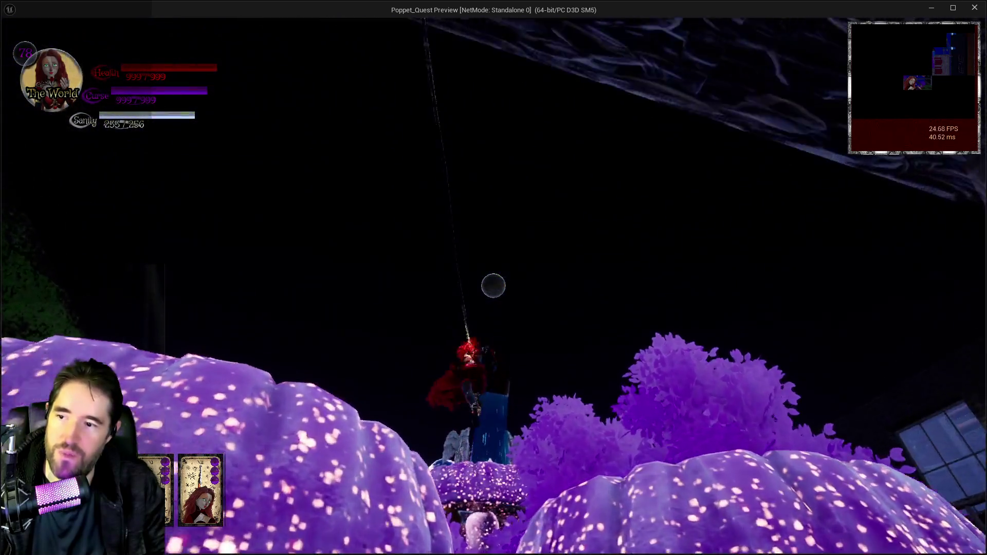
- Release the grapple and glide around freely, then end the play test
{"action": "key", "text": "space"}
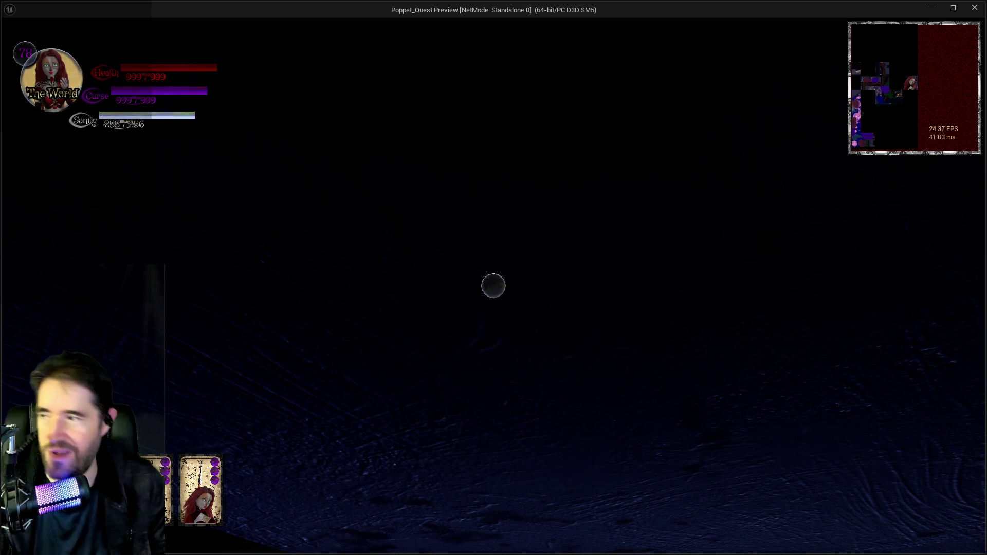
{"action": "key", "text": "Escape"}
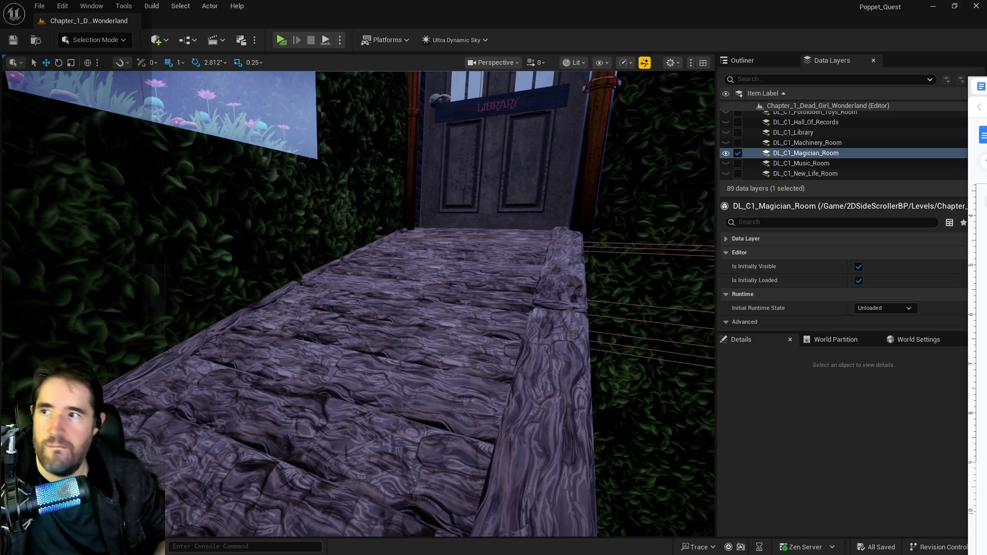
- Start a fresh play test, turn the character up the stone path, and bring up the tarot overview
{"action": "left_click", "coordinate": [274, 41]}
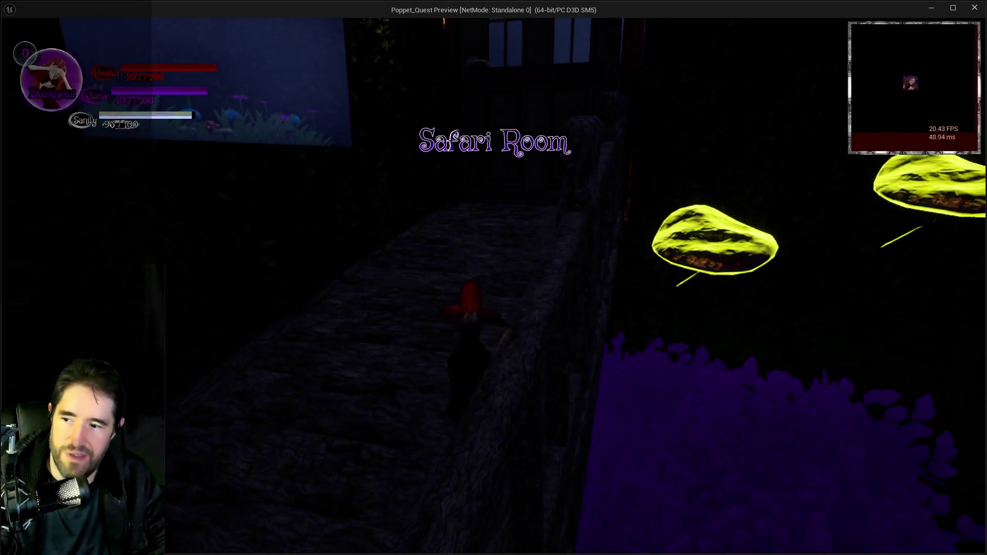
{"action": "key", "text": "w"}
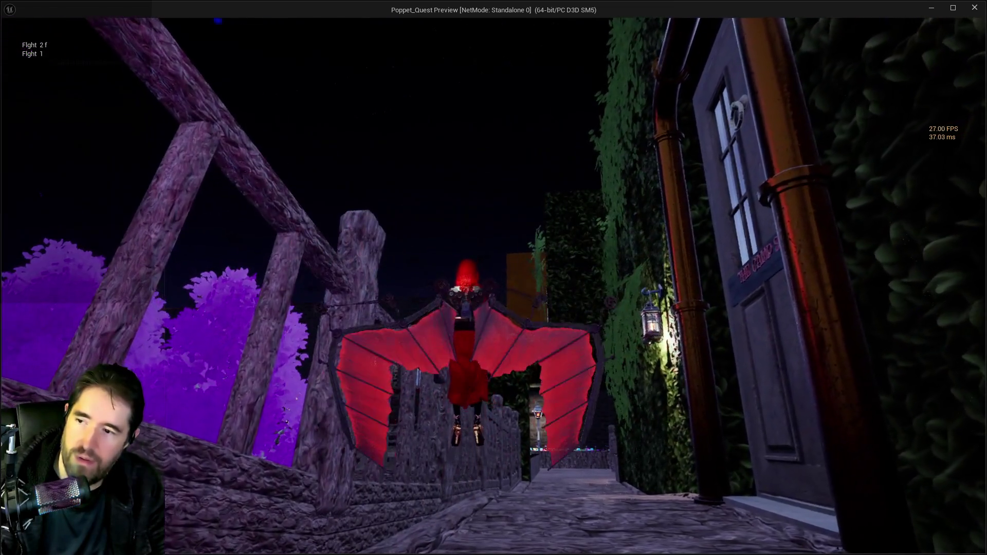
{"action": "key", "text": "Escape"}
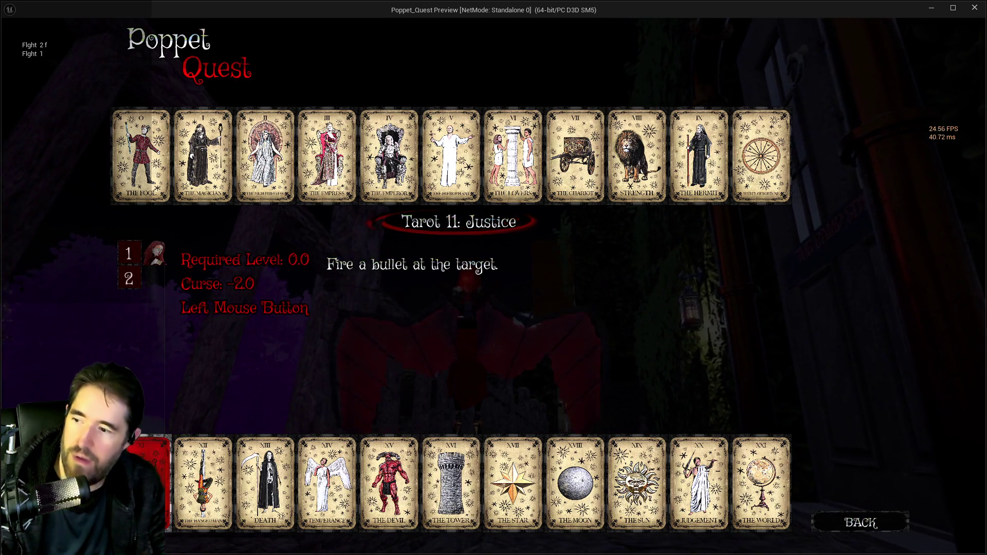
- Close the tarot overview and fly with the jetpack, then return to the editor and stop play
{"action": "key", "text": "Escape"}
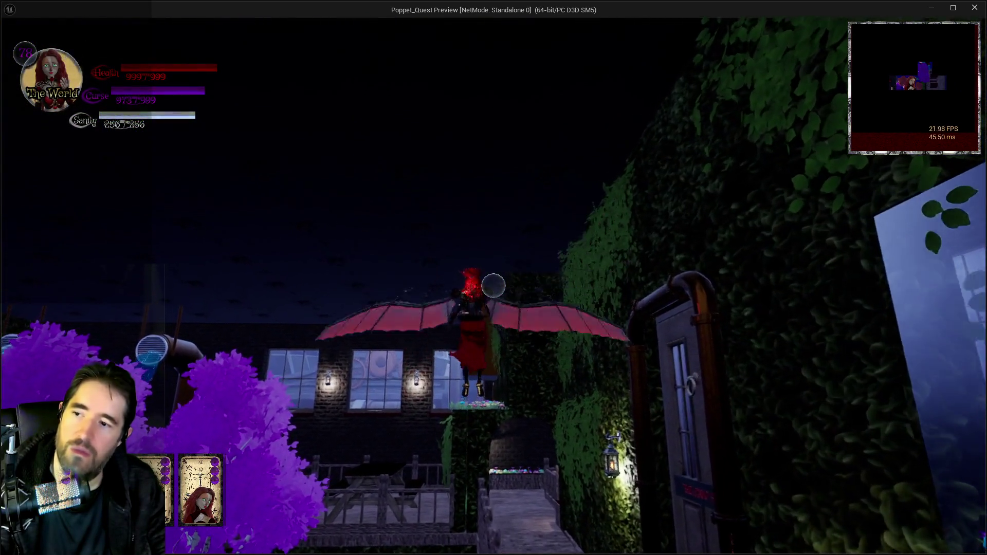
{"action": "key", "text": "alt+Tab"}
{"action": "key", "text": "Escape"}
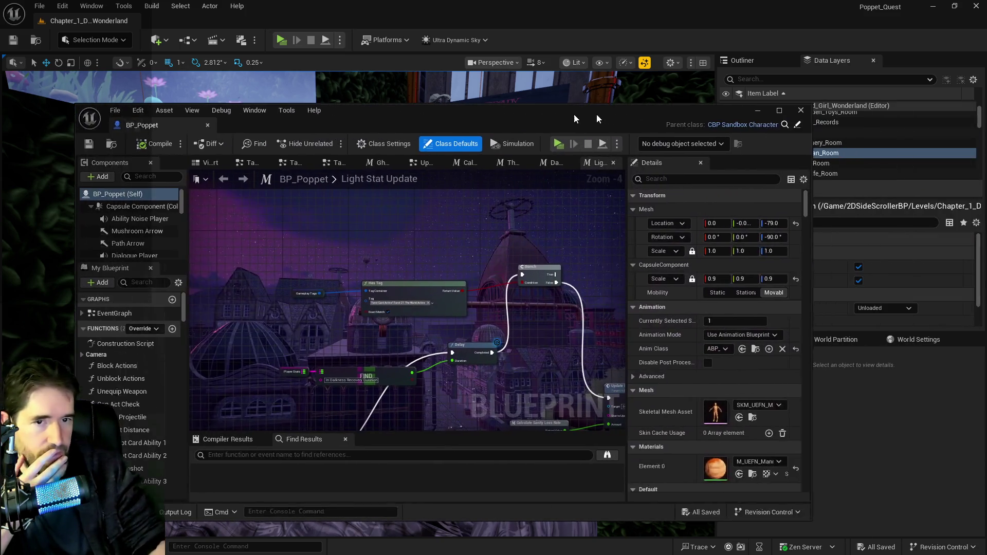
- Open BP_Poppet, select its Mesh (CharacterMesh0) component, and open ABP_SandboxCharacter_Poppet from Anim Class
{"action": "double_click", "coordinate": [597, 115]}
{"action": "scroll", "coordinate": [99, 143], "scroll_direction": "down", "scroll_amount": 5}
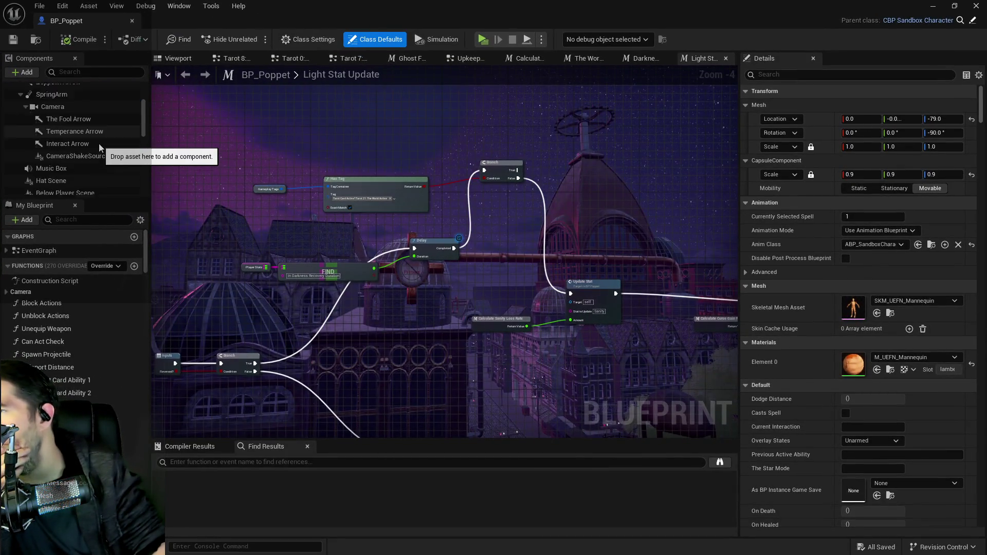
{"action": "left_click", "coordinate": [80, 144]}
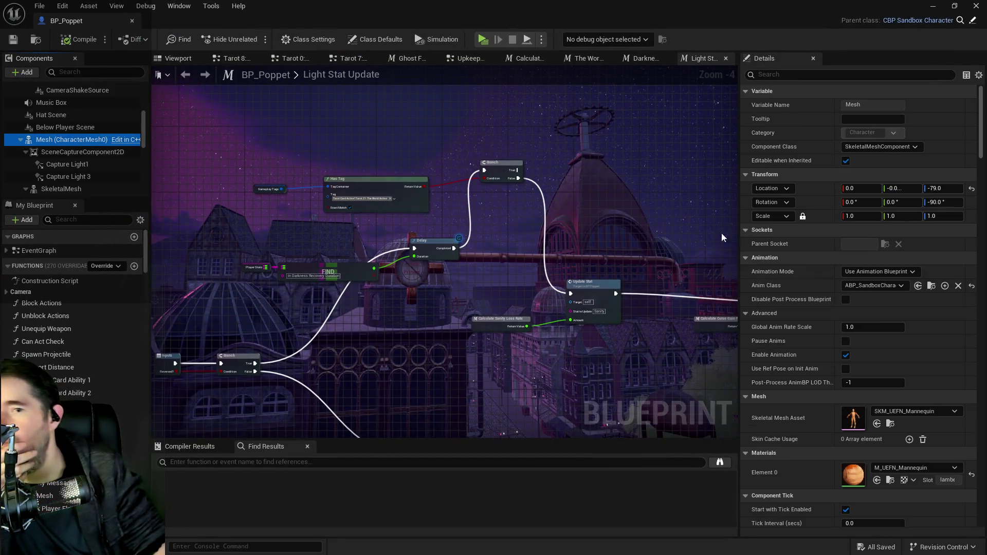
{"action": "left_click", "coordinate": [931, 286]}
{"action": "double_click", "coordinate": [164, 419]}
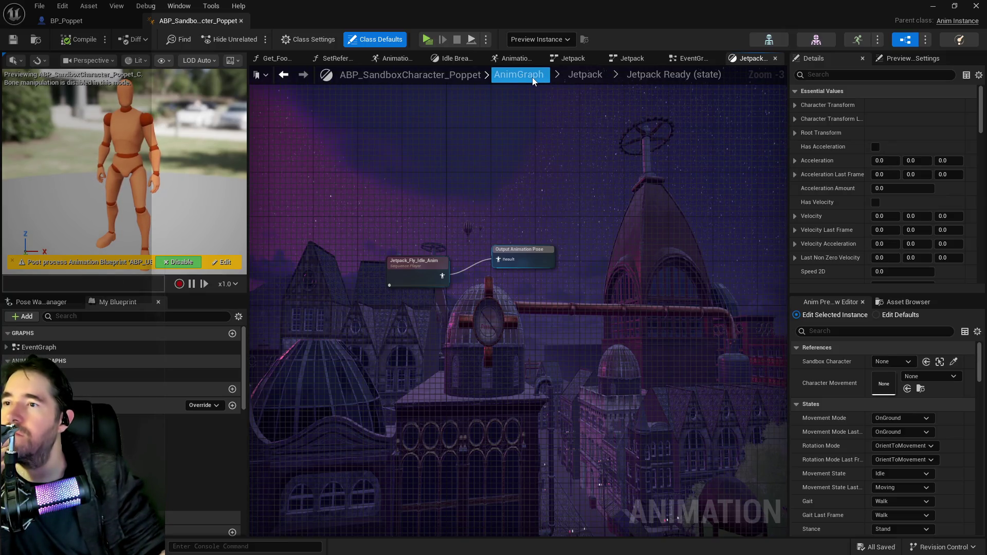
- Return to the top-level AnimGraph and pan across the Stances section, blend nodes, BS_One_Hand_Sword and Has Tag
{"action": "left_click", "coordinate": [577, 78]}
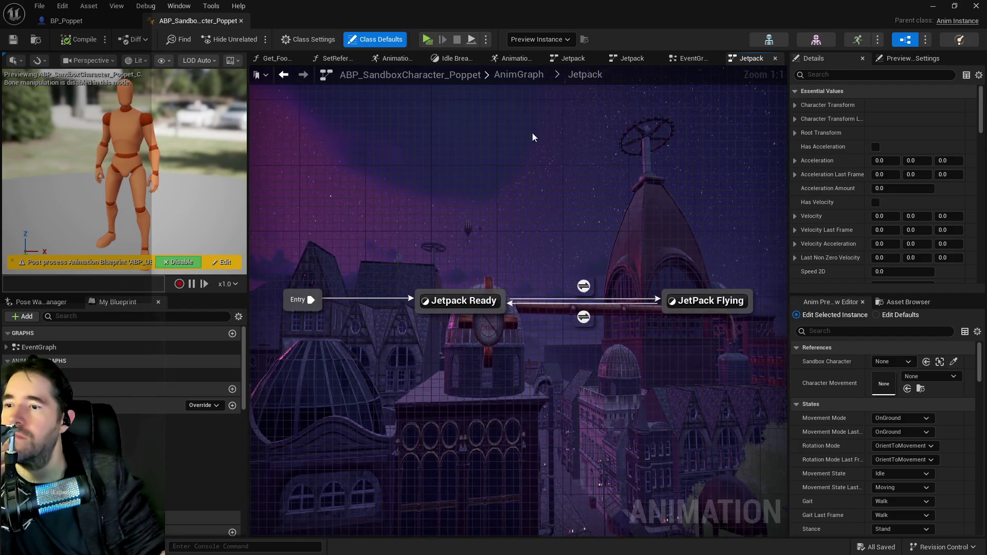
{"action": "left_click", "coordinate": [520, 76]}
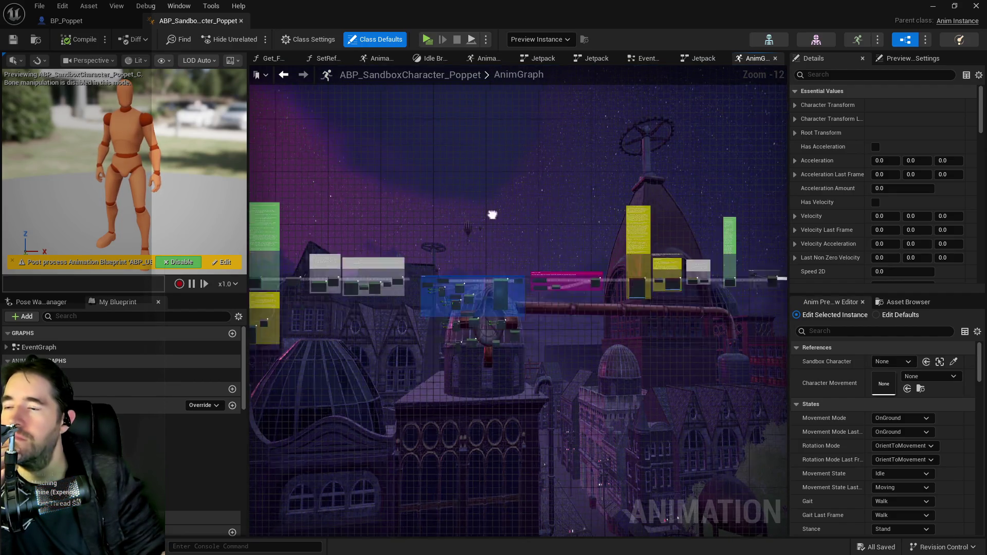
{"action": "scroll", "coordinate": [619, 162], "scroll_direction": "up", "scroll_amount": 9}
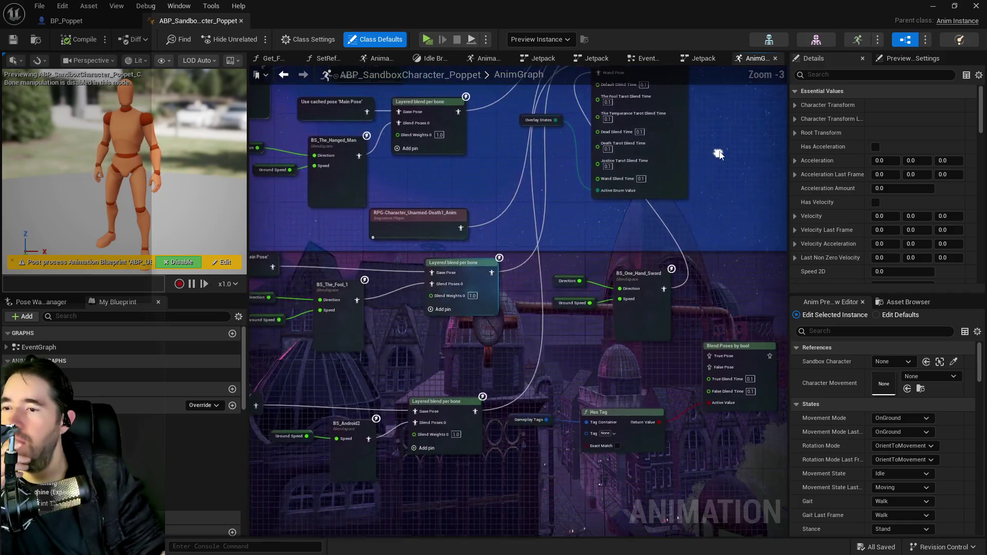
{"action": "left_click_drag", "start_coordinate": [607, 187], "coordinate": [676, 319]}
{"action": "left_click_drag", "start_coordinate": [554, 321], "coordinate": [712, 341]}
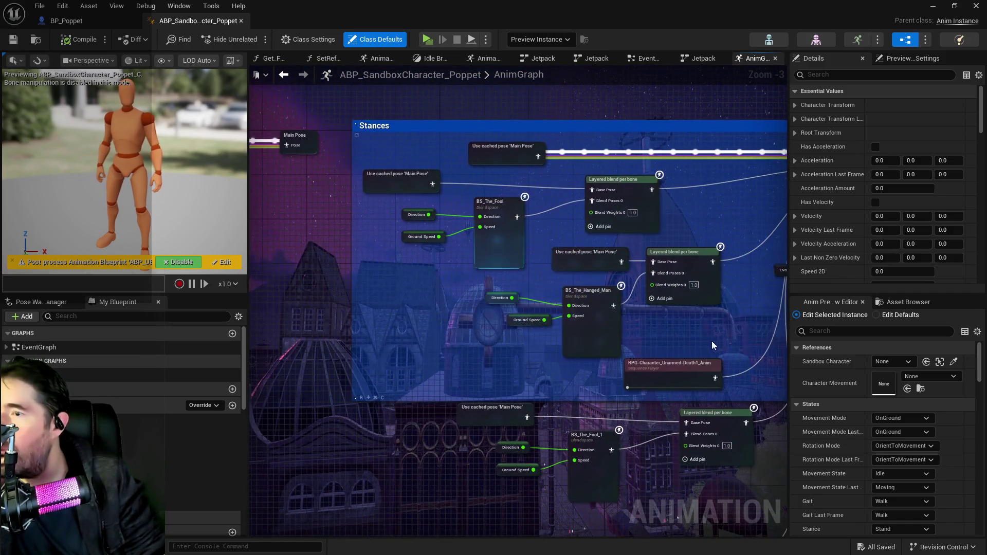
{"action": "left_click_drag", "start_coordinate": [642, 353], "coordinate": [623, 236]}
{"action": "left_click_drag", "start_coordinate": [575, 329], "coordinate": [593, 236]}
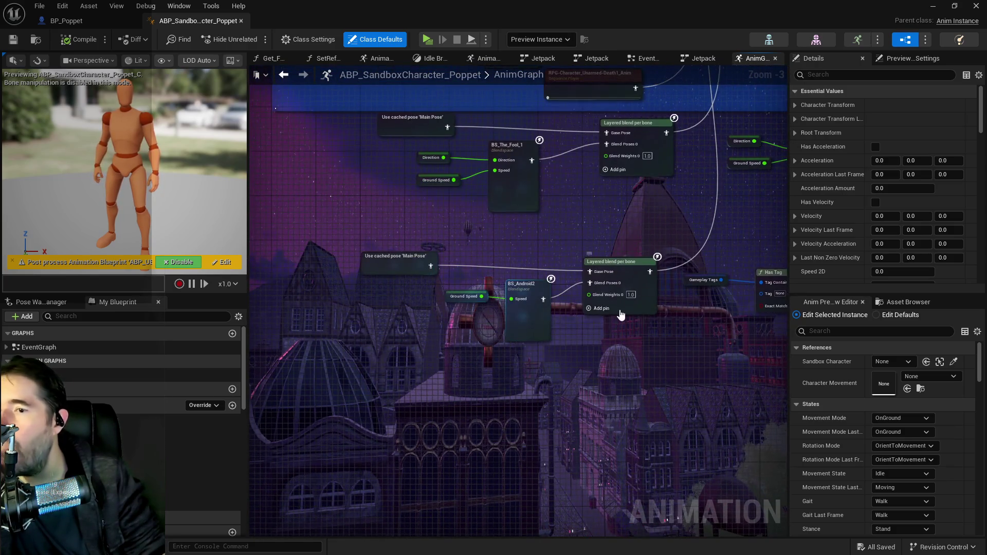
{"action": "left_click_drag", "start_coordinate": [621, 314], "coordinate": [473, 299]}
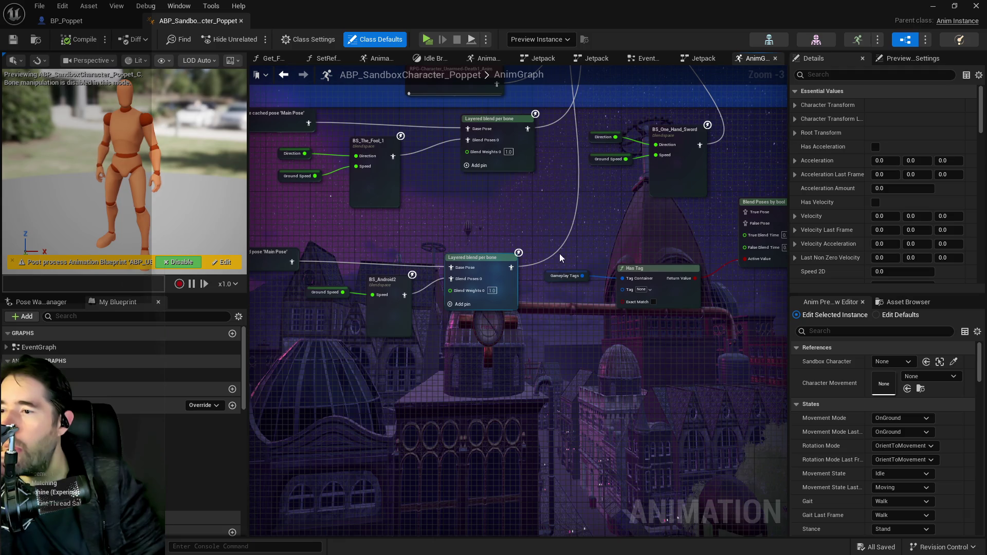
{"action": "left_click_drag", "start_coordinate": [561, 257], "coordinate": [461, 283]}
{"action": "scroll", "coordinate": [461, 283], "scroll_direction": "down", "scroll_amount": 3}
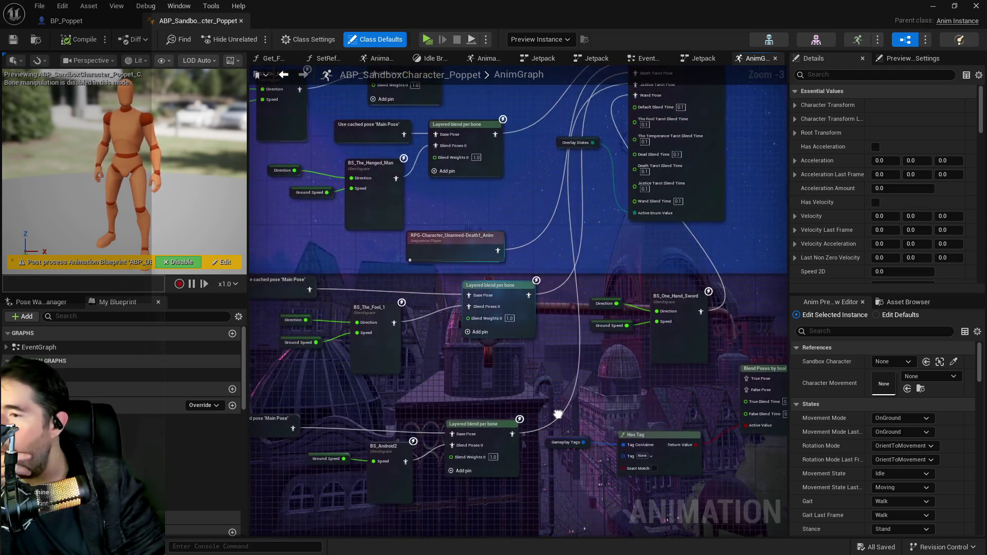
{"action": "scroll", "coordinate": [261, 278], "scroll_direction": "up", "scroll_amount": 4}
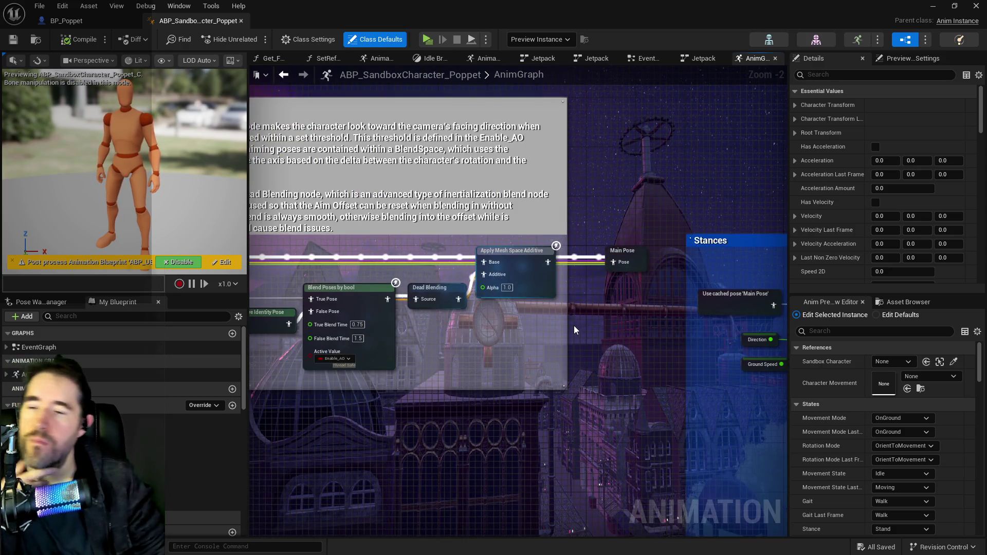
- Pan on through the aim offset, Default Slot Node section, Layered blend per bone and Foot Placement
{"action": "left_click_drag", "start_coordinate": [569, 326], "coordinate": [789, 317]}
{"action": "scroll", "coordinate": [720, 319], "scroll_direction": "down", "scroll_amount": 2}
{"action": "left_click_drag", "start_coordinate": [720, 318], "coordinate": [545, 296]}
{"action": "scroll", "coordinate": [588, 301], "scroll_direction": "up", "scroll_amount": 2}
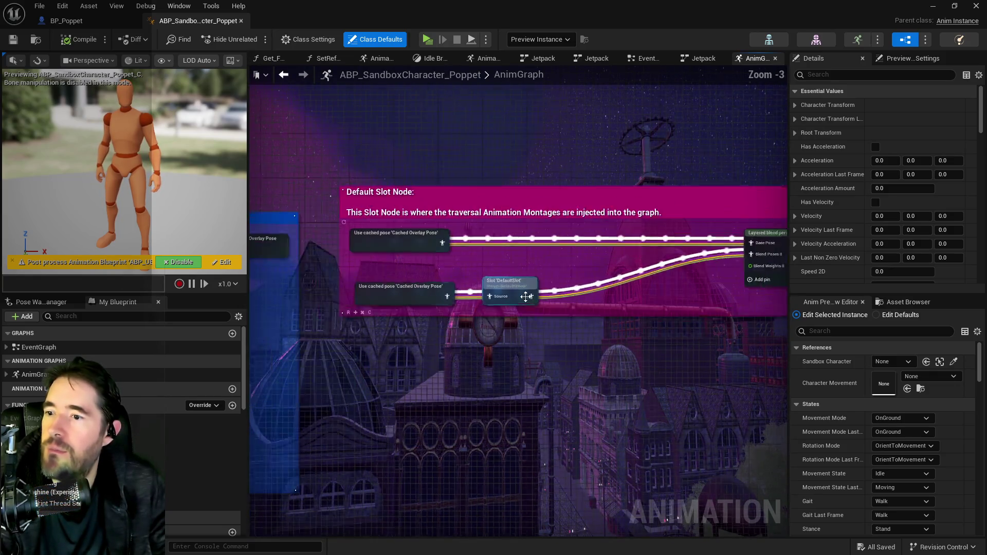
{"action": "mouse_move", "coordinate": [662, 331]}
{"action": "left_mouse_down"}
{"action": "mouse_move", "coordinate": [392, 323]}
{"action": "mouse_move", "coordinate": [535, 316]}
{"action": "left_mouse_up"}
{"action": "left_click_drag", "start_coordinate": [763, 387], "coordinate": [576, 390]}
{"action": "left_click", "coordinate": [61, 5]}
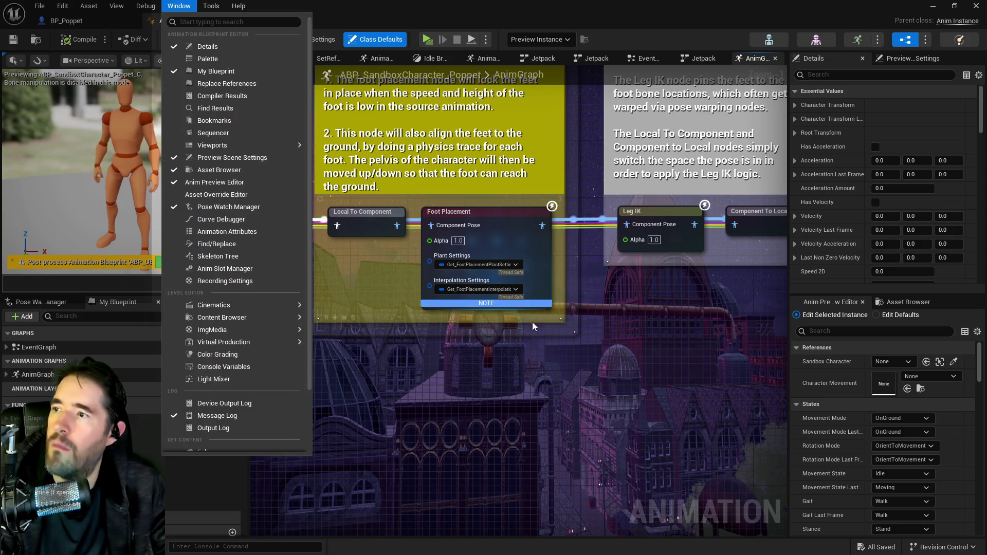
- Check the Window menu panels, then pan over to Leg IK, Pose History and the Jet Pack section
{"action": "left_click", "coordinate": [587, 353]}
{"action": "left_click_drag", "start_coordinate": [587, 353], "coordinate": [346, 352]}
{"action": "mouse_move", "coordinate": [630, 336]}
{"action": "left_mouse_down"}
{"action": "mouse_move", "coordinate": [639, 353]}
{"action": "mouse_move", "coordinate": [149, 330]}
{"action": "left_mouse_up"}
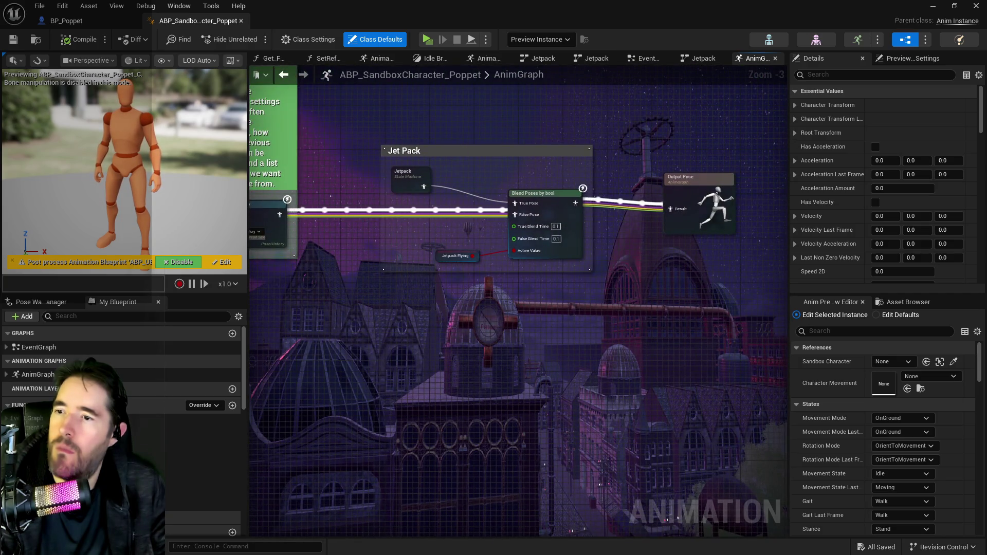
{"action": "left_click_drag", "start_coordinate": [301, 273], "coordinate": [302, 270]}
{"action": "scroll", "coordinate": [491, 215], "scroll_direction": "up", "scroll_amount": 1}
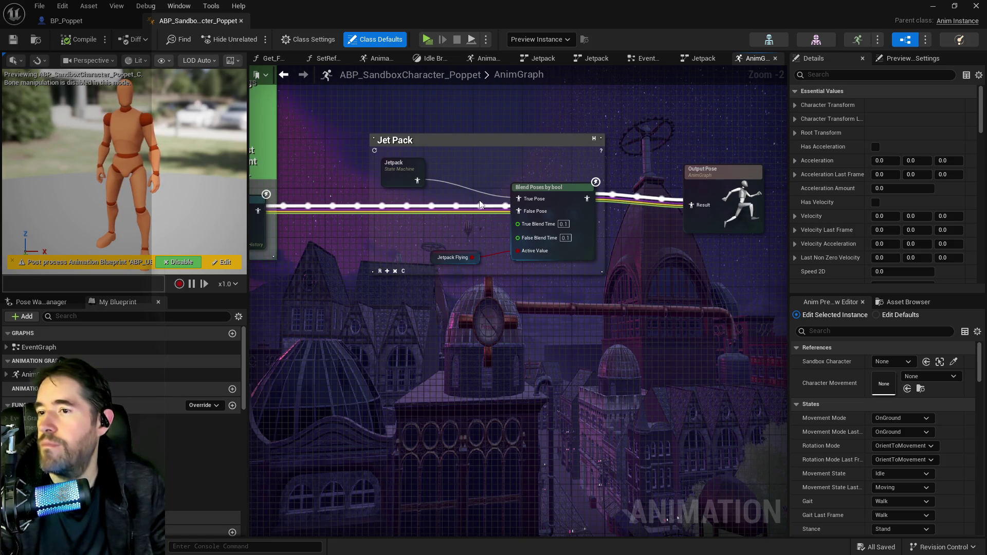
{"action": "left_click_drag", "start_coordinate": [481, 196], "coordinate": [591, 200]}
- Move the Jetpack state machine node up-left, then review the Default Slot Node section and Blend Poses by bool
{"action": "left_click_drag", "start_coordinate": [514, 171], "coordinate": [455, 119]}
{"action": "left_click_drag", "start_coordinate": [462, 153], "coordinate": [782, 156]}
{"action": "left_click_drag", "start_coordinate": [360, 308], "coordinate": [775, 309]}
{"action": "mouse_move", "coordinate": [514, 309]}
{"action": "left_mouse_down"}
{"action": "mouse_move", "coordinate": [478, 297]}
{"action": "mouse_move", "coordinate": [309, 329]}
{"action": "left_mouse_up"}
{"action": "left_click_drag", "start_coordinate": [574, 203], "coordinate": [260, 221]}
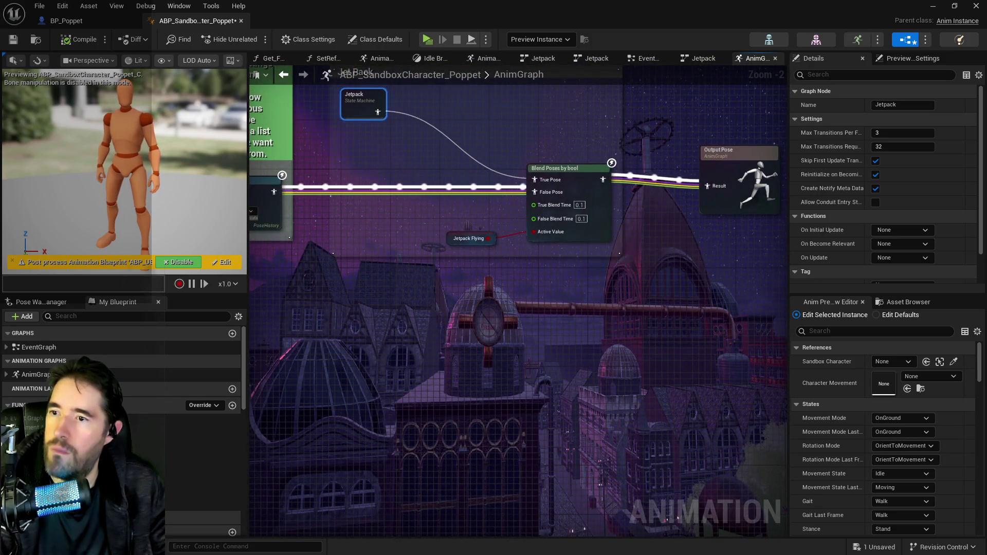
{"action": "left_click", "coordinate": [260, 221]}
- Dismiss the pin search list and review the Default Slot Node section and Layered blend per bone
{"action": "left_click", "coordinate": [344, 218]}
{"action": "left_click_drag", "start_coordinate": [344, 218], "coordinate": [720, 226]}
{"action": "mouse_move", "coordinate": [695, 278]}
{"action": "left_mouse_down"}
{"action": "mouse_move", "coordinate": [704, 279]}
{"action": "mouse_move", "coordinate": [691, 258]}
{"action": "mouse_move", "coordinate": [745, 256]}
{"action": "left_mouse_up"}
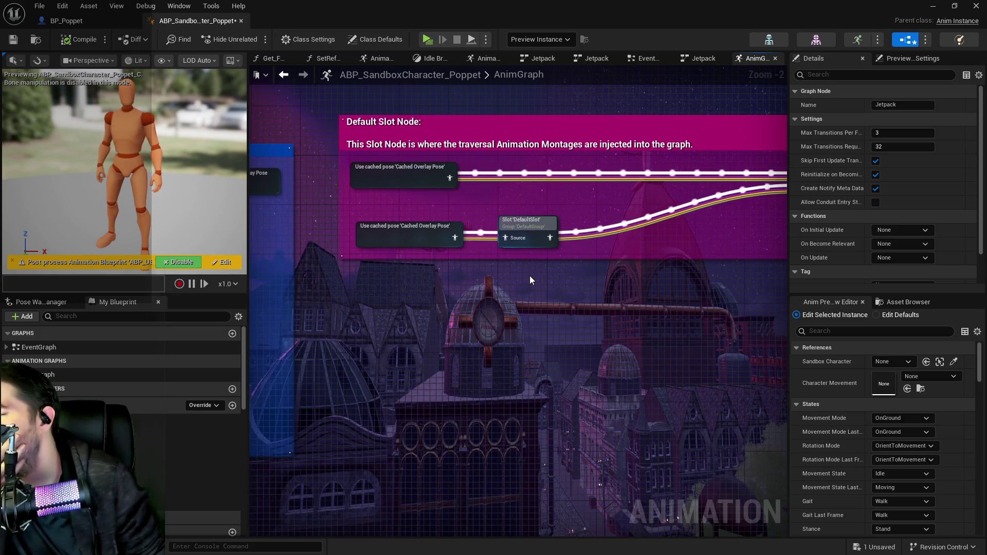
{"action": "mouse_move", "coordinate": [531, 279]}
{"action": "left_mouse_down"}
{"action": "mouse_move", "coordinate": [443, 250]}
{"action": "mouse_move", "coordinate": [234, 251]}
{"action": "mouse_move", "coordinate": [248, 297]}
{"action": "left_mouse_up"}
{"action": "mouse_move", "coordinate": [712, 214]}
{"action": "left_mouse_down"}
{"action": "mouse_move", "coordinate": [342, 208]}
{"action": "mouse_move", "coordinate": [282, 197]}
{"action": "left_mouse_up"}
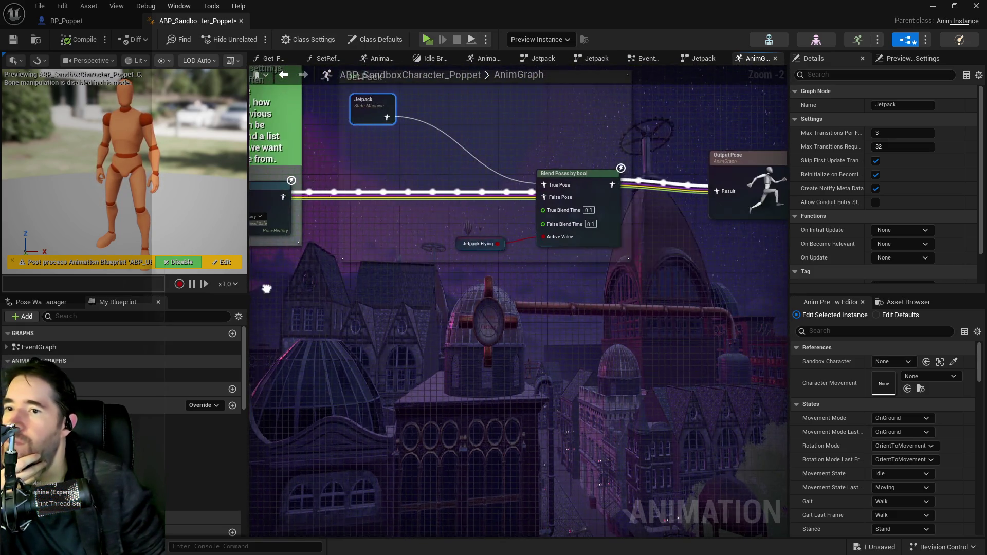
- Move Blend Poses by bool and the Jetpack node lower in the Jet Pack section, then save
{"action": "left_click", "coordinate": [282, 196]}
{"action": "mouse_move", "coordinate": [524, 220]}
{"action": "left_mouse_down"}
{"action": "mouse_move", "coordinate": [553, 366]}
{"action": "mouse_move", "coordinate": [545, 362]}
{"action": "left_mouse_up"}
{"action": "scroll", "coordinate": [539, 302], "scroll_direction": "down", "scroll_amount": 2}
{"action": "left_click", "coordinate": [432, 205]}
{"action": "left_click_drag", "start_coordinate": [431, 233], "coordinate": [437, 369]}
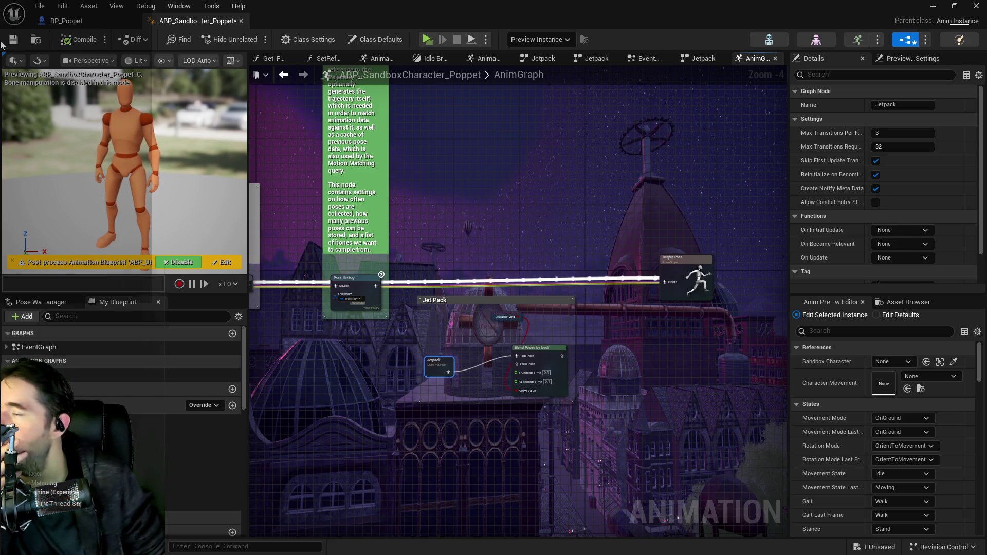
{"action": "left_click", "coordinate": [10, 42]}
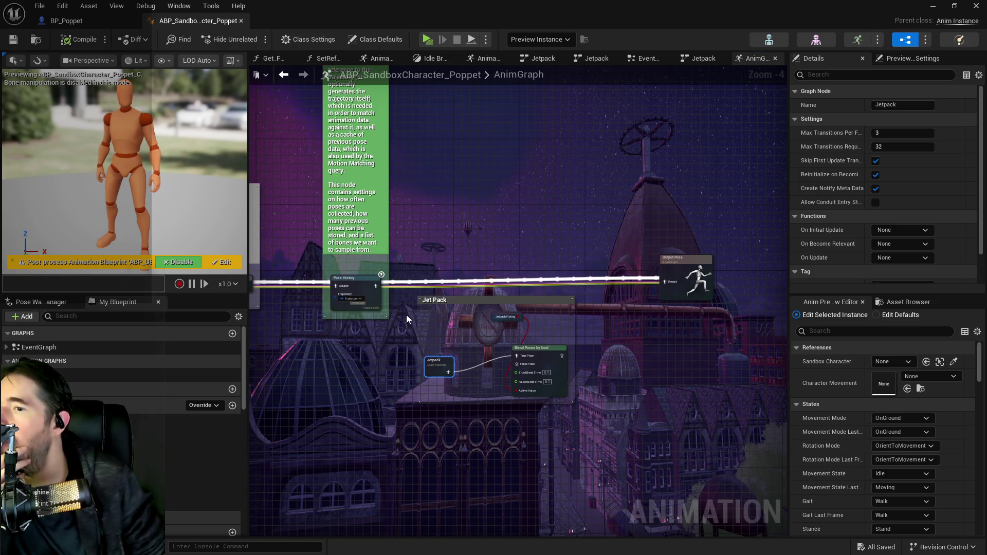
- Shift Blend Poses by bool toward the Default Slot node and tuck the Jetpack Flying variable below
{"action": "left_click_drag", "start_coordinate": [407, 318], "coordinate": [615, 407]}
{"action": "left_click", "coordinate": [697, 248]}
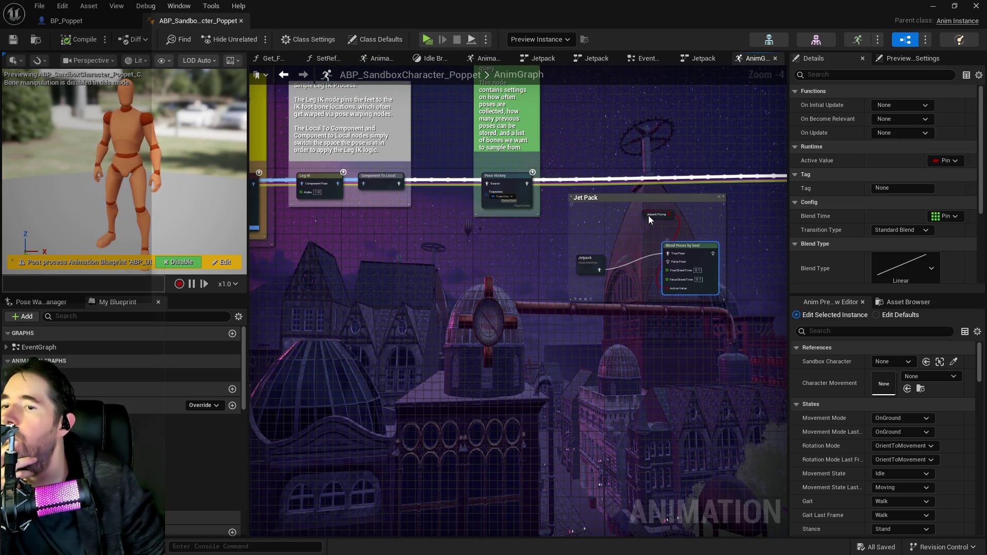
{"action": "mouse_move", "coordinate": [632, 198]}
{"action": "left_mouse_down"}
{"action": "mouse_move", "coordinate": [389, 289]}
{"action": "mouse_move", "coordinate": [746, 242]}
{"action": "mouse_move", "coordinate": [313, 265]}
{"action": "mouse_move", "coordinate": [560, 251]}
{"action": "mouse_move", "coordinate": [396, 207]}
{"action": "mouse_move", "coordinate": [506, 285]}
{"action": "mouse_move", "coordinate": [490, 246]}
{"action": "mouse_move", "coordinate": [483, 255]}
{"action": "mouse_move", "coordinate": [540, 191]}
{"action": "left_mouse_up"}
{"action": "scroll", "coordinate": [490, 246], "scroll_direction": "up", "scroll_amount": 4}
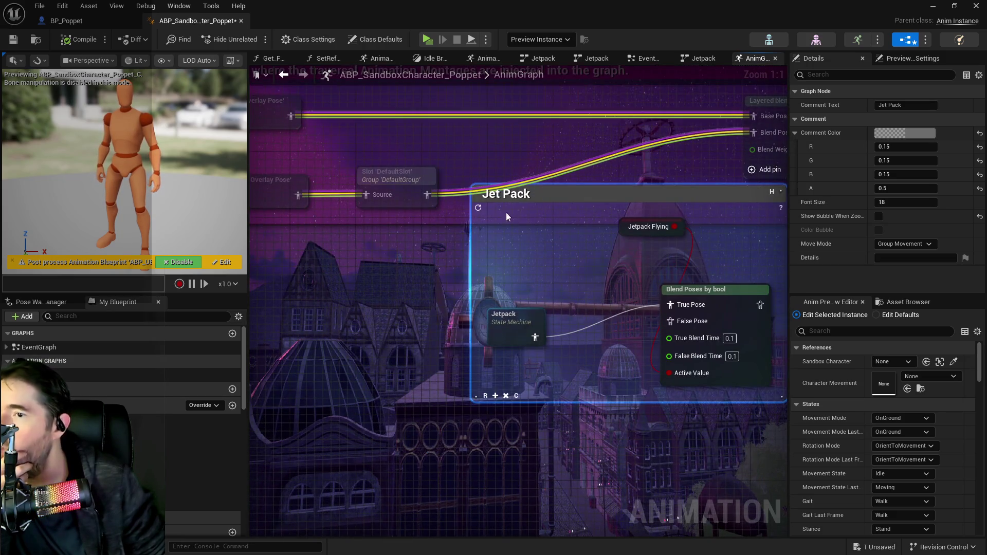
{"action": "mouse_move", "coordinate": [426, 195]}
{"action": "left_mouse_down"}
{"action": "mouse_move", "coordinate": [561, 328]}
{"action": "mouse_move", "coordinate": [668, 326]}
{"action": "left_mouse_up"}
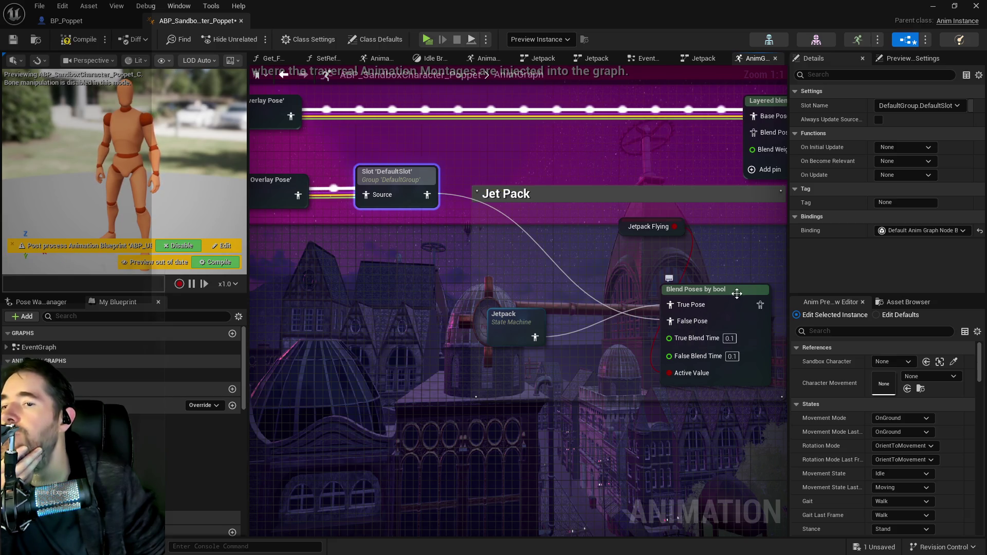
{"action": "left_click_drag", "start_coordinate": [626, 233], "coordinate": [527, 387]}
- Move the Jetpack state machine node up and left, and Blend Poses by bool to the right
{"action": "mouse_move", "coordinate": [540, 325]}
{"action": "left_mouse_down"}
{"action": "mouse_move", "coordinate": [532, 303]}
{"action": "mouse_move", "coordinate": [561, 293]}
{"action": "mouse_move", "coordinate": [548, 320]}
{"action": "left_mouse_up"}
{"action": "mouse_move", "coordinate": [622, 328]}
{"action": "left_mouse_down"}
{"action": "mouse_move", "coordinate": [654, 323]}
{"action": "mouse_move", "coordinate": [636, 292]}
{"action": "left_mouse_up"}
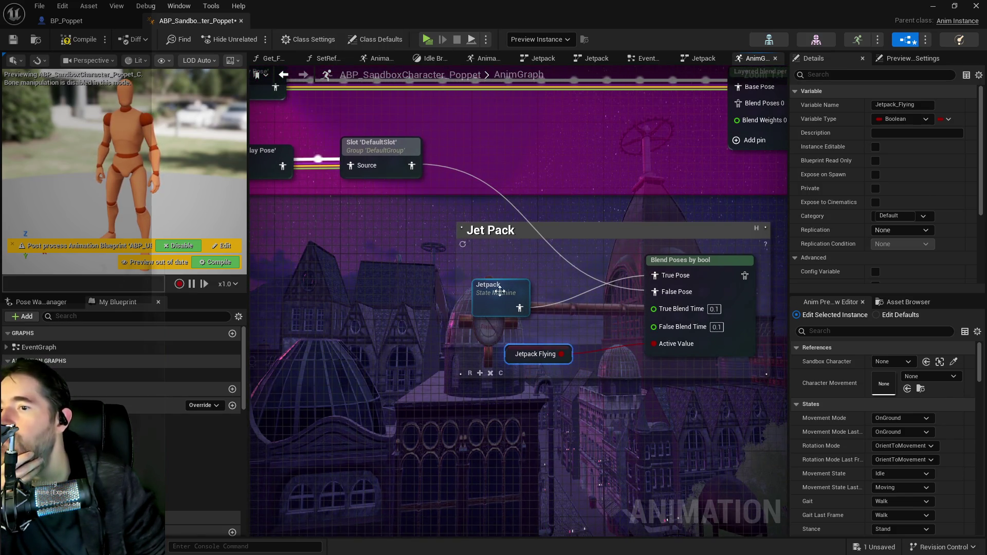
{"action": "left_click_drag", "start_coordinate": [500, 291], "coordinate": [500, 275]}
{"action": "left_click_drag", "start_coordinate": [670, 260], "coordinate": [682, 259]}
{"action": "mouse_move", "coordinate": [514, 278]}
{"action": "left_mouse_down"}
{"action": "mouse_move", "coordinate": [427, 277]}
{"action": "mouse_move", "coordinate": [475, 262]}
{"action": "mouse_move", "coordinate": [362, 317]}
{"action": "left_mouse_up"}
- Copy Layered blend per bone into the Jet Pack area, placing it beside Blend Poses by bool and Jetpack
{"action": "left_click", "coordinate": [702, 142]}
{"action": "key", "text": "ctrl+c"}
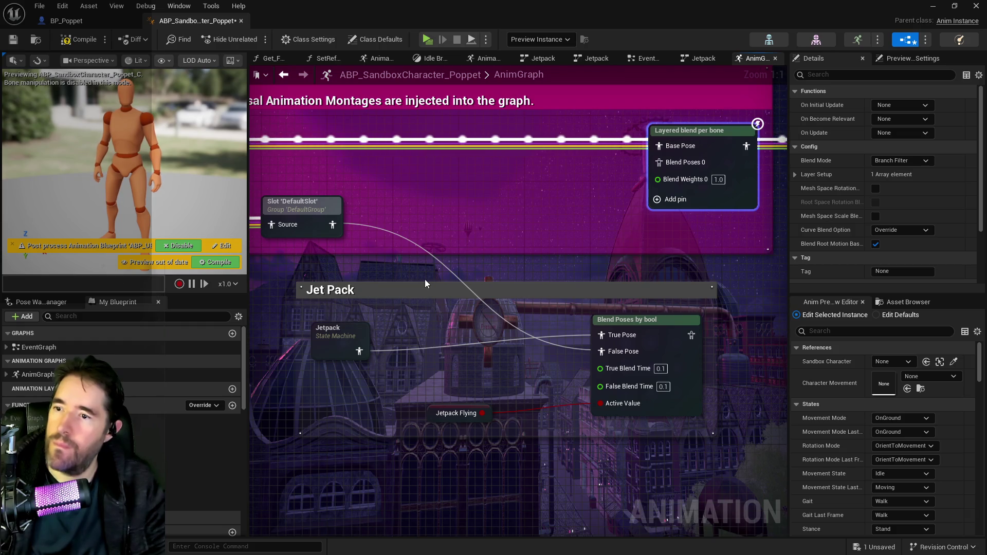
{"action": "key", "text": "ctrl+v"}
{"action": "mouse_move", "coordinate": [473, 280]}
{"action": "left_mouse_down"}
{"action": "mouse_move", "coordinate": [521, 280]}
{"action": "mouse_move", "coordinate": [519, 235]}
{"action": "mouse_move", "coordinate": [607, 264]}
{"action": "mouse_move", "coordinate": [466, 236]}
{"action": "left_mouse_up"}
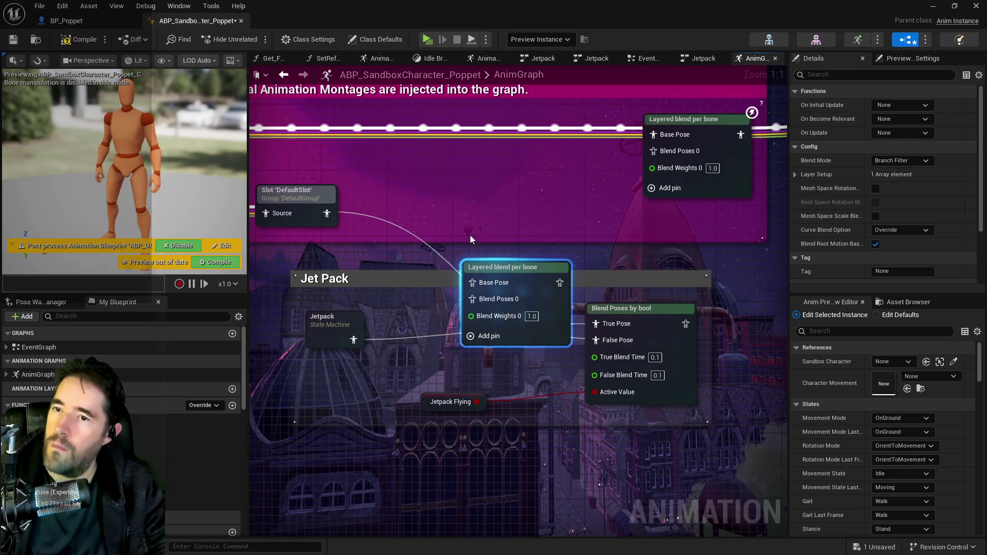
{"action": "mouse_move", "coordinate": [526, 292]}
{"action": "left_mouse_down"}
{"action": "mouse_move", "coordinate": [525, 317]}
{"action": "mouse_move", "coordinate": [562, 367]}
{"action": "mouse_move", "coordinate": [647, 280]}
{"action": "left_mouse_up"}
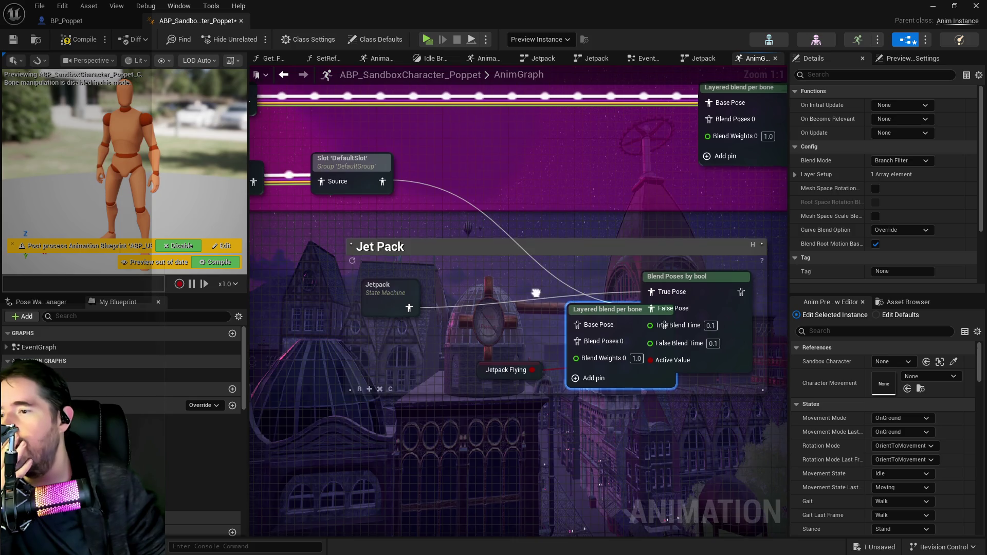
{"action": "left_click_drag", "start_coordinate": [416, 300], "coordinate": [534, 288]}
{"action": "mouse_move", "coordinate": [762, 302]}
{"action": "left_mouse_down"}
{"action": "mouse_move", "coordinate": [739, 291]}
{"action": "mouse_move", "coordinate": [680, 219]}
{"action": "mouse_move", "coordinate": [720, 322]}
{"action": "mouse_move", "coordinate": [550, 319]}
{"action": "mouse_move", "coordinate": [702, 351]}
{"action": "left_mouse_up"}
{"action": "left_click_drag", "start_coordinate": [675, 272], "coordinate": [616, 288]}
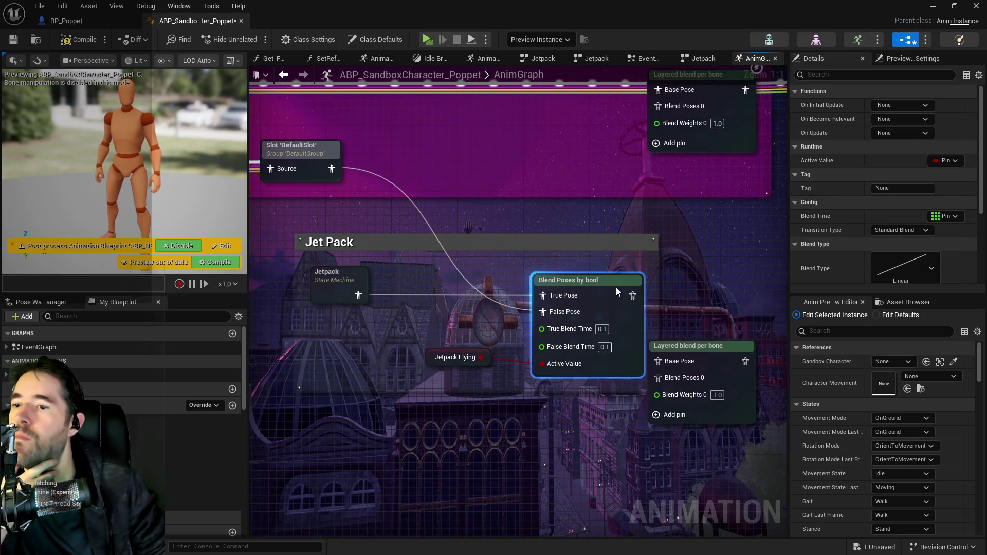
{"action": "left_click_drag", "start_coordinate": [434, 356], "coordinate": [395, 373]}
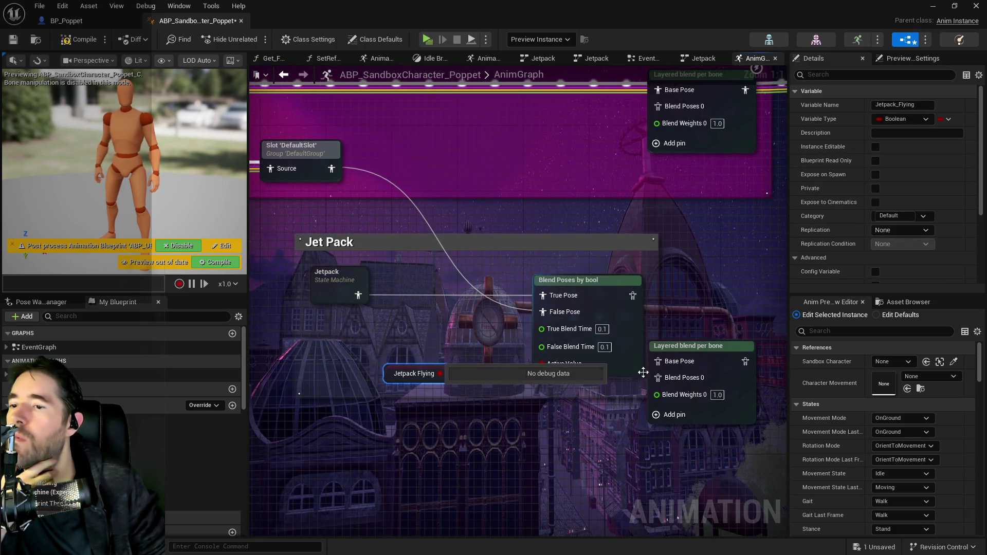
{"action": "mouse_move", "coordinate": [696, 349]}
{"action": "left_mouse_down"}
{"action": "mouse_move", "coordinate": [695, 291]}
{"action": "mouse_move", "coordinate": [706, 277]}
{"action": "mouse_move", "coordinate": [690, 261]}
{"action": "left_mouse_up"}
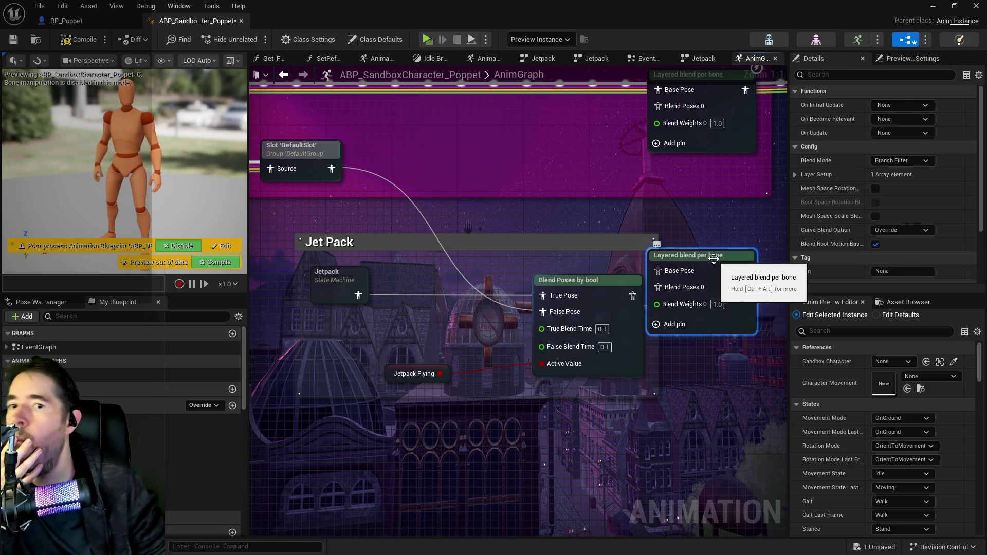
- Expand the copy's Layer Setup branch filters to show the pelvis bone name and blend depth
{"action": "left_click", "coordinate": [795, 176]}
{"action": "left_click", "coordinate": [804, 189]}
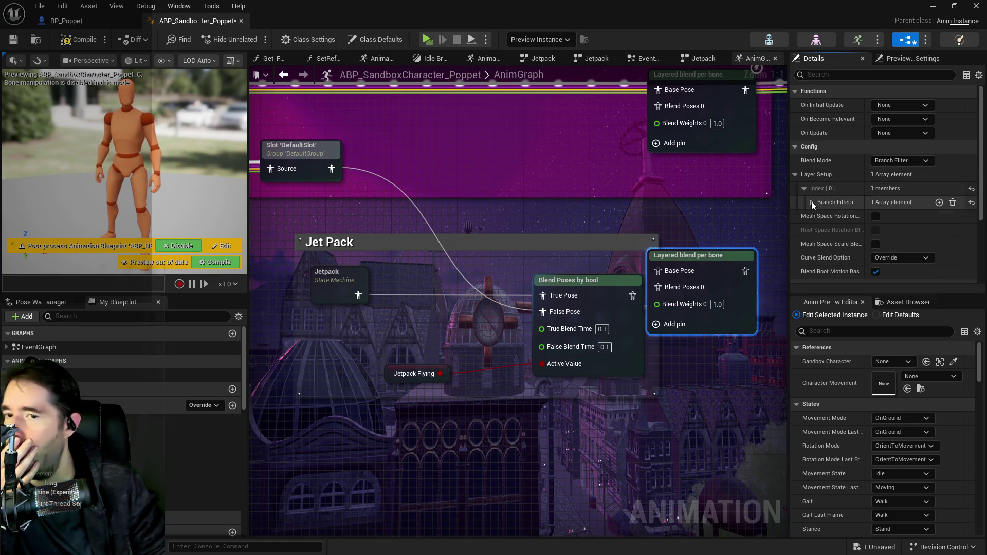
{"action": "left_click", "coordinate": [812, 202]}
{"action": "left_click", "coordinate": [821, 216]}
- Nudge the copy up-left and compare both layered blend nodes near the Slot DefaultSlot node
{"action": "left_click_drag", "start_coordinate": [745, 255], "coordinate": [670, 206]}
{"action": "left_click_drag", "start_coordinate": [166, 111], "coordinate": [361, 211]}
{"action": "left_click_drag", "start_coordinate": [544, 192], "coordinate": [365, 182]}
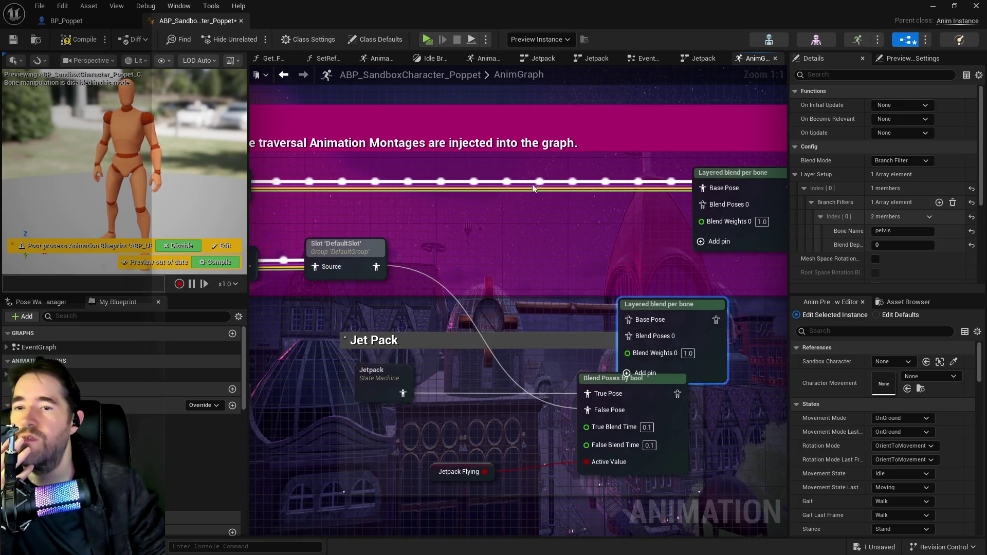
{"action": "mouse_move", "coordinate": [661, 193]}
{"action": "left_mouse_down"}
{"action": "mouse_move", "coordinate": [587, 238]}
{"action": "mouse_move", "coordinate": [536, 233]}
{"action": "left_mouse_up"}
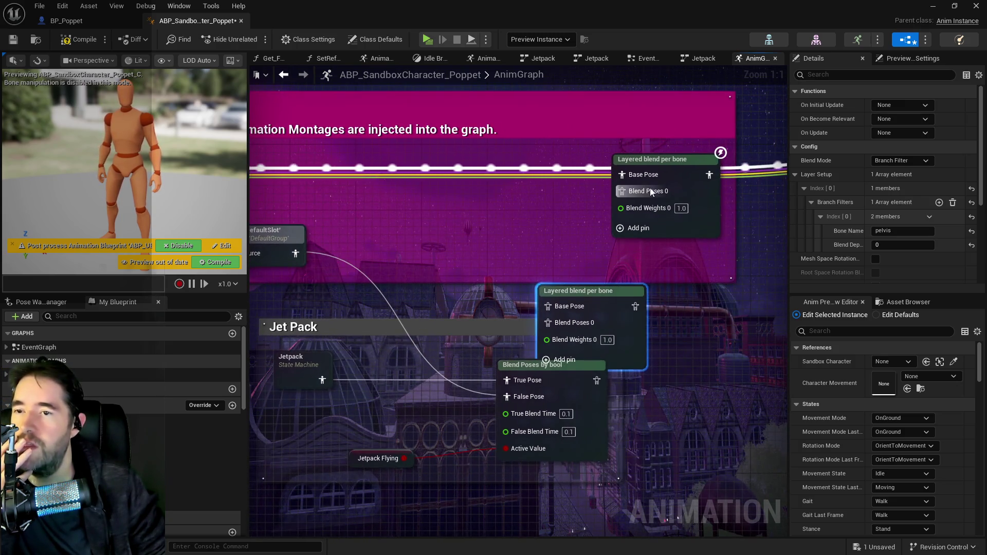
{"action": "left_click_drag", "start_coordinate": [160, 255], "coordinate": [335, 226]}
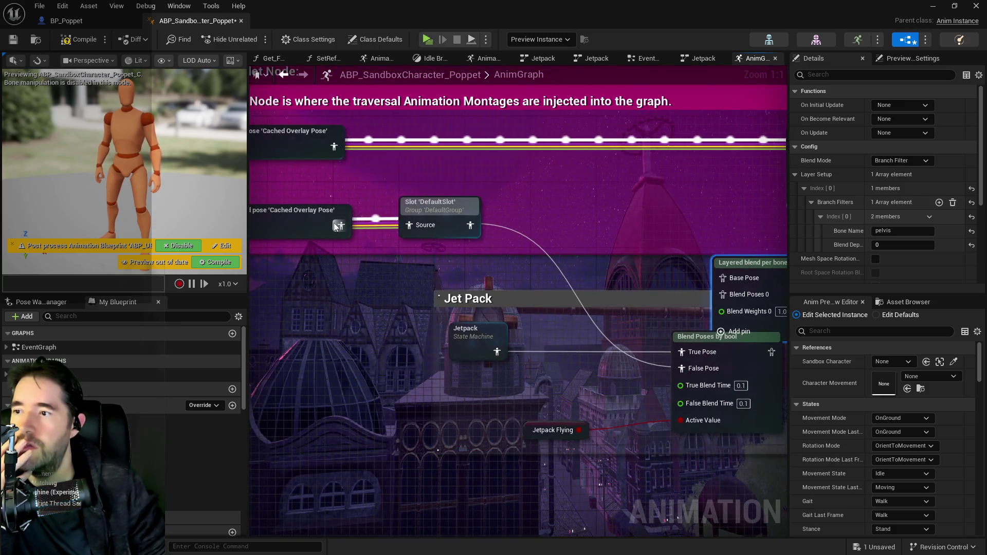
{"action": "left_click_drag", "start_coordinate": [512, 253], "coordinate": [547, 236]}
{"action": "left_click_drag", "start_coordinate": [464, 232], "coordinate": [568, 257]}
{"action": "scroll", "coordinate": [461, 292], "scroll_direction": "down", "scroll_amount": 5}
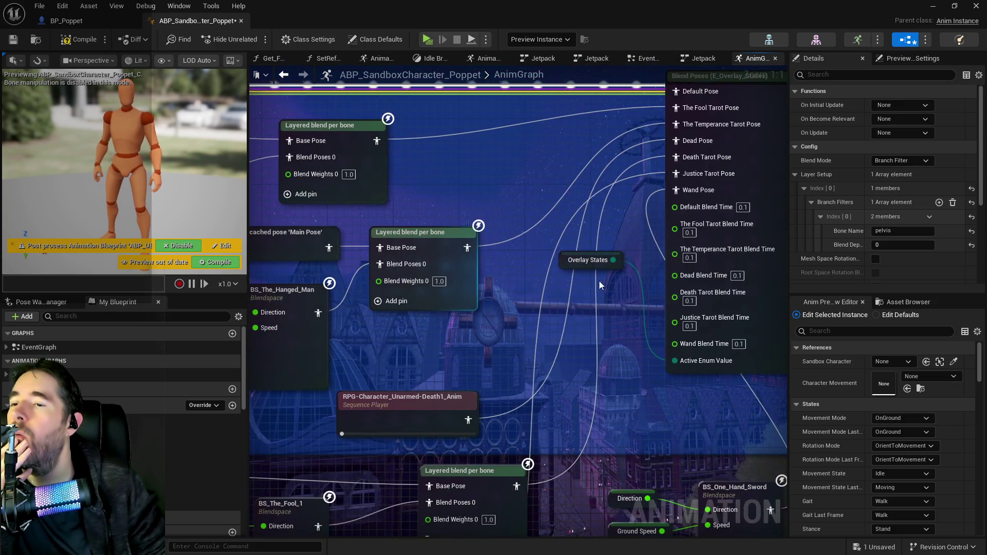
{"action": "scroll", "coordinate": [751, 298], "scroll_direction": "up", "scroll_amount": 2}
{"action": "left_click_drag", "start_coordinate": [752, 298], "coordinate": [365, 267]}
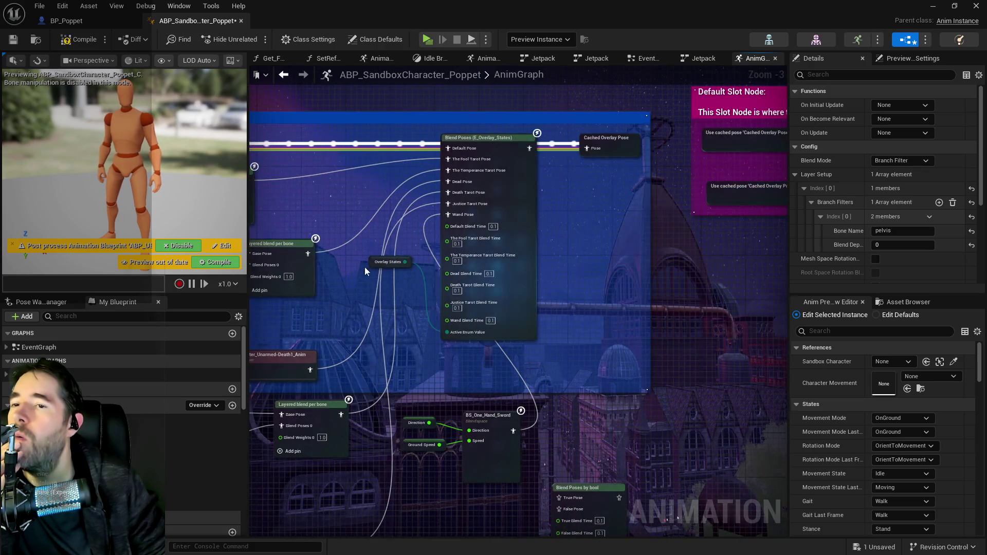
{"action": "mouse_move", "coordinate": [343, 317]}
{"action": "left_mouse_down"}
{"action": "mouse_move", "coordinate": [487, 265]}
{"action": "mouse_move", "coordinate": [580, 247]}
{"action": "left_mouse_up"}
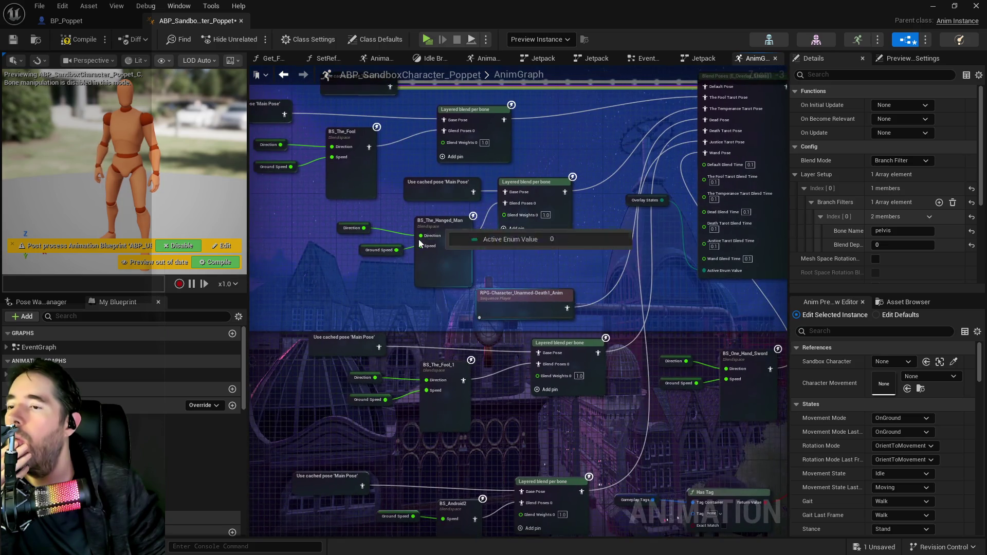
{"action": "mouse_move", "coordinate": [462, 279]}
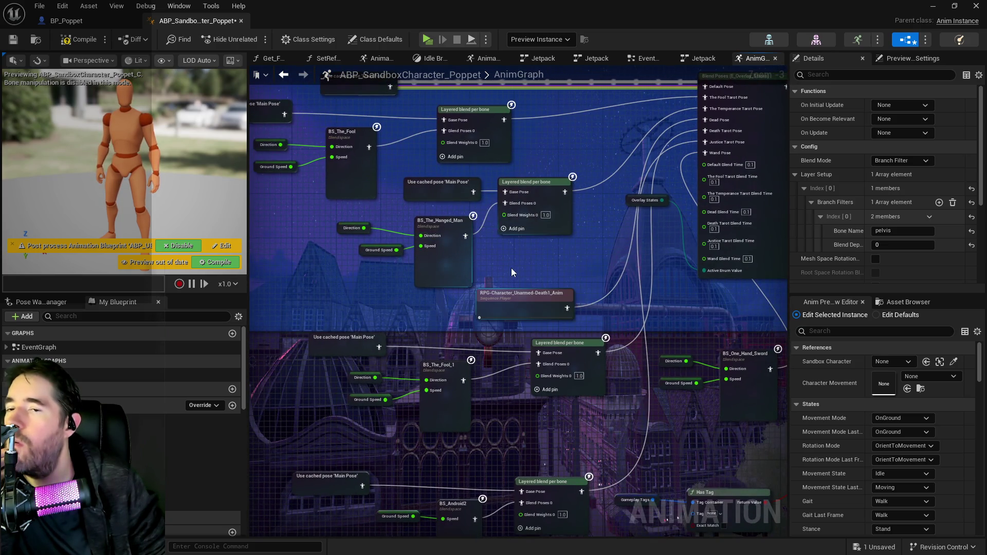
{"action": "left_click_drag", "start_coordinate": [511, 270], "coordinate": [369, 278]}
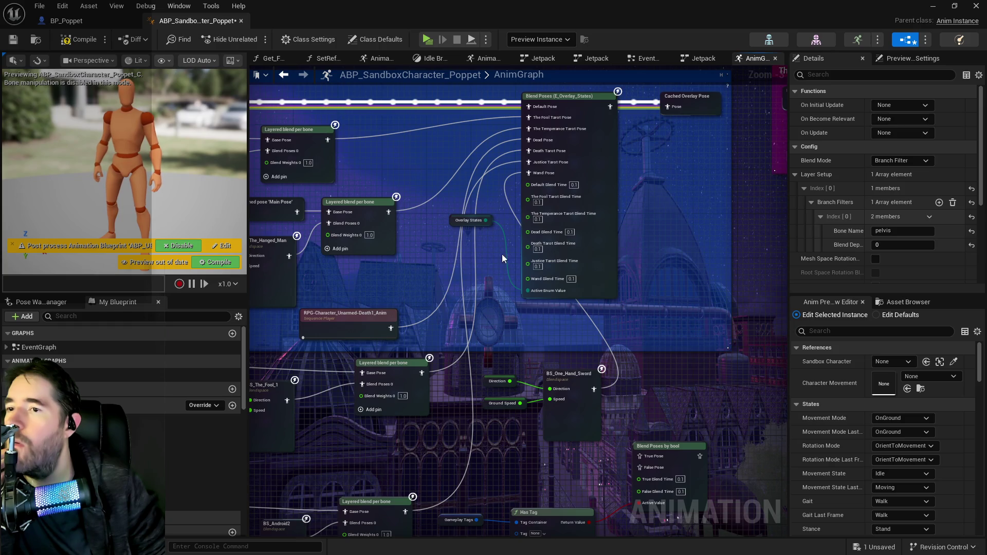
{"action": "mouse_move", "coordinate": [650, 236]}
{"action": "left_mouse_down"}
{"action": "mouse_move", "coordinate": [331, 258]}
{"action": "mouse_move", "coordinate": [788, 196]}
{"action": "mouse_move", "coordinate": [514, 257]}
{"action": "mouse_move", "coordinate": [332, 276]}
{"action": "left_mouse_up"}
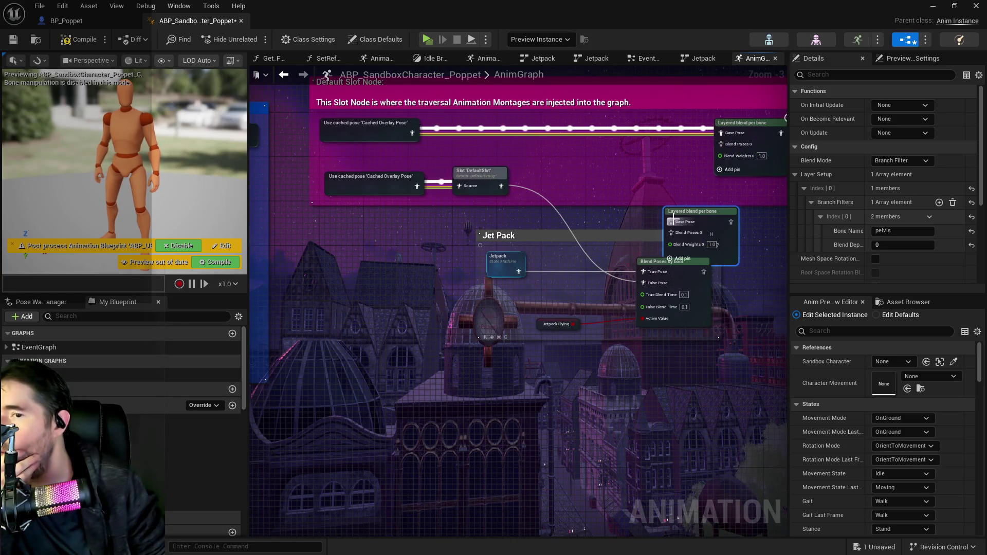
- Arrange the Jet Pack nodes, wiring Jetpack to Base Pose and the DefaultSlot output to Blend Poses 0
{"action": "mouse_move", "coordinate": [662, 265]}
{"action": "left_mouse_down"}
{"action": "mouse_move", "coordinate": [622, 267]}
{"action": "mouse_move", "coordinate": [643, 270]}
{"action": "left_mouse_up"}
{"action": "mouse_move", "coordinate": [706, 217]}
{"action": "left_mouse_down"}
{"action": "mouse_move", "coordinate": [589, 217]}
{"action": "mouse_move", "coordinate": [589, 246]}
{"action": "left_mouse_up"}
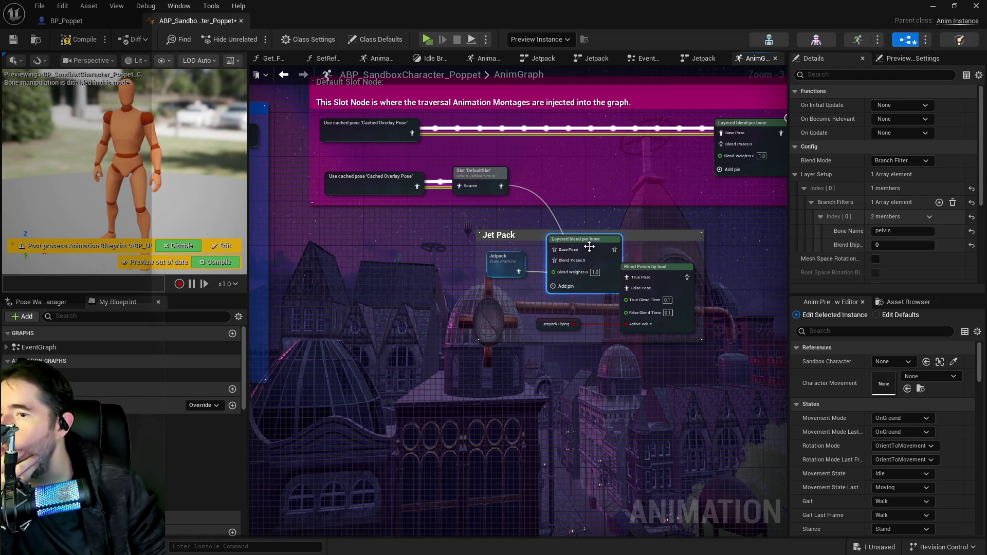
{"action": "left_click_drag", "start_coordinate": [491, 272], "coordinate": [436, 272]}
{"action": "left_click_drag", "start_coordinate": [550, 240], "coordinate": [515, 252]}
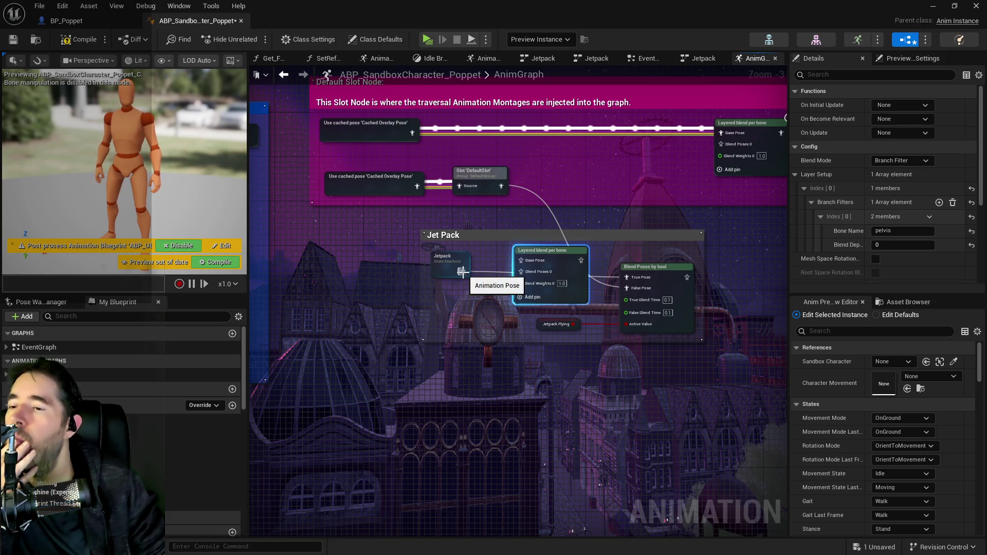
{"action": "left_click_drag", "start_coordinate": [462, 271], "coordinate": [522, 262]}
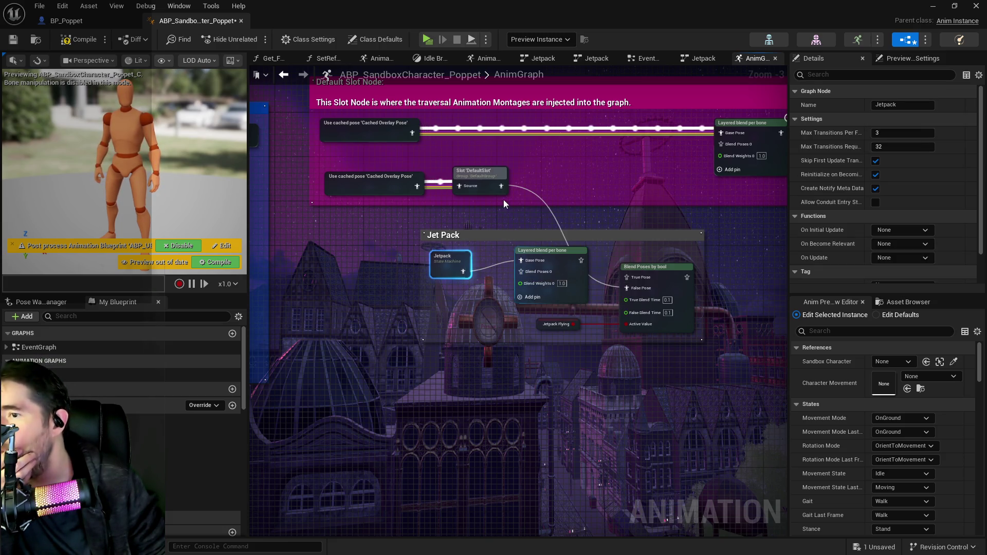
{"action": "mouse_move", "coordinate": [498, 186]}
{"action": "left_mouse_down"}
{"action": "mouse_move", "coordinate": [492, 252]}
{"action": "mouse_move", "coordinate": [519, 271]}
{"action": "left_mouse_up"}
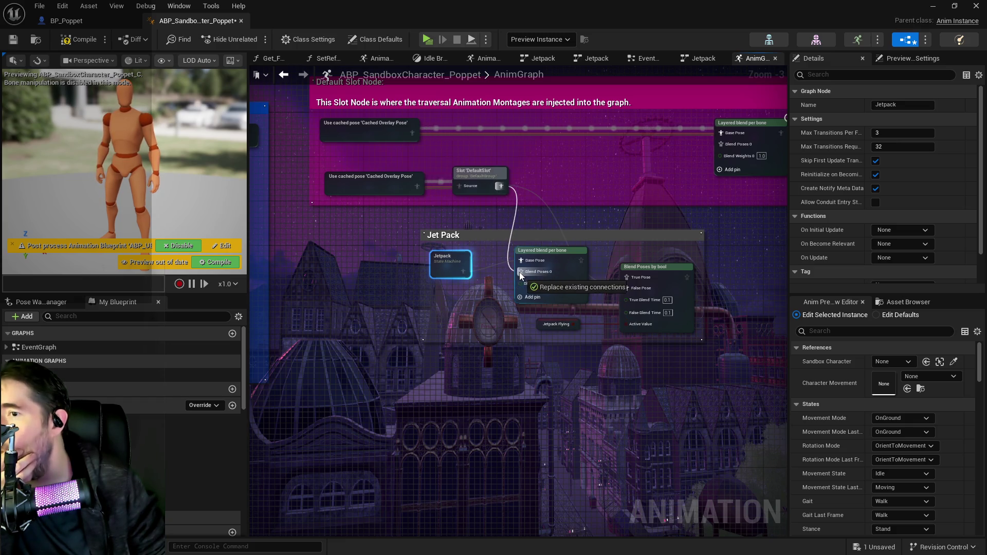
- Duplicate the cached pose and Slot node pair and place the copy below Jet Pack
{"action": "left_click_drag", "start_coordinate": [592, 268], "coordinate": [430, 261]}
{"action": "mouse_move", "coordinate": [508, 271]}
{"action": "left_mouse_down"}
{"action": "mouse_move", "coordinate": [533, 255]}
{"action": "mouse_move", "coordinate": [542, 260]}
{"action": "left_mouse_up"}
{"action": "mouse_move", "coordinate": [483, 266]}
{"action": "left_mouse_down"}
{"action": "mouse_move", "coordinate": [491, 268]}
{"action": "mouse_move", "coordinate": [437, 252]}
{"action": "mouse_move", "coordinate": [483, 223]}
{"action": "left_mouse_up"}
{"action": "mouse_move", "coordinate": [359, 143]}
{"action": "left_mouse_down"}
{"action": "mouse_move", "coordinate": [460, 153]}
{"action": "mouse_move", "coordinate": [503, 177]}
{"action": "left_mouse_up"}
{"action": "key", "text": "ctrl+c"}
{"action": "key", "text": "ctrl+v"}
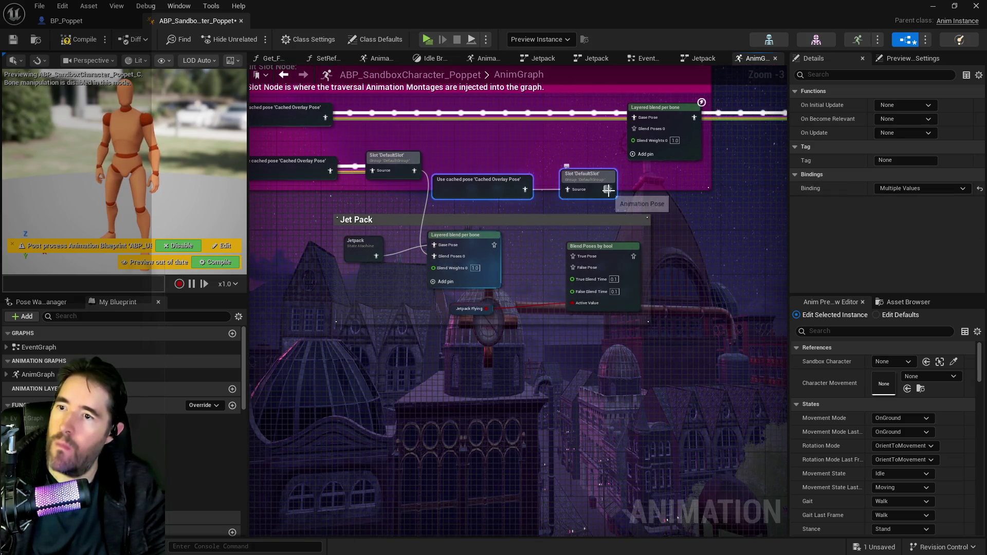
{"action": "mouse_move", "coordinate": [580, 181]}
{"action": "left_mouse_down"}
{"action": "mouse_move", "coordinate": [509, 226]}
{"action": "mouse_move", "coordinate": [419, 358]}
{"action": "mouse_move", "coordinate": [462, 375]}
{"action": "left_mouse_up"}
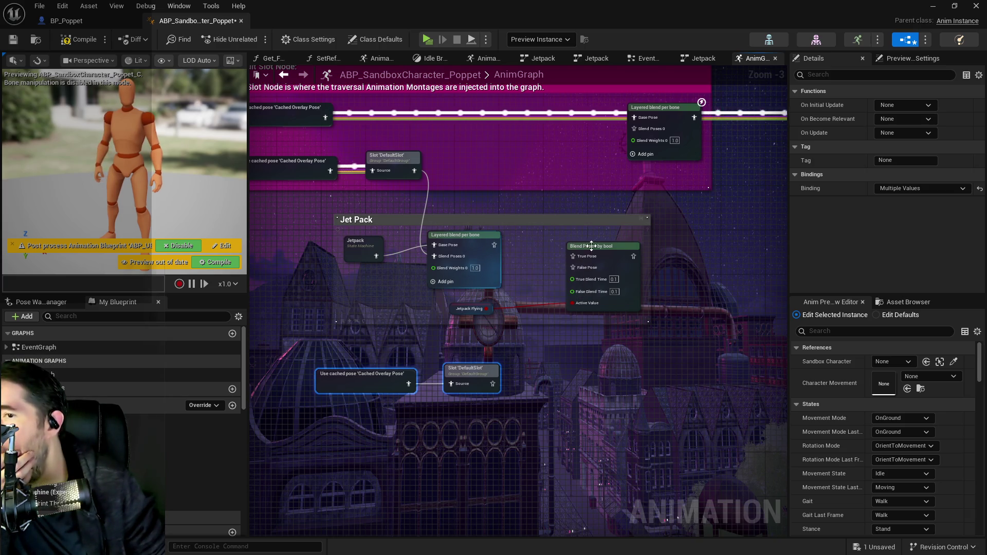
- Wire the layered blend output into True Pose and the duplicate slot into False Pose
{"action": "left_click_drag", "start_coordinate": [591, 245], "coordinate": [569, 251]}
{"action": "mouse_move", "coordinate": [458, 244]}
{"action": "left_mouse_down"}
{"action": "mouse_move", "coordinate": [490, 256]}
{"action": "mouse_move", "coordinate": [432, 250]}
{"action": "mouse_move", "coordinate": [458, 253]}
{"action": "mouse_move", "coordinate": [519, 232]}
{"action": "mouse_move", "coordinate": [427, 242]}
{"action": "mouse_move", "coordinate": [415, 259]}
{"action": "mouse_move", "coordinate": [550, 264]}
{"action": "left_mouse_up"}
{"action": "left_click_drag", "start_coordinate": [364, 256], "coordinate": [342, 252]}
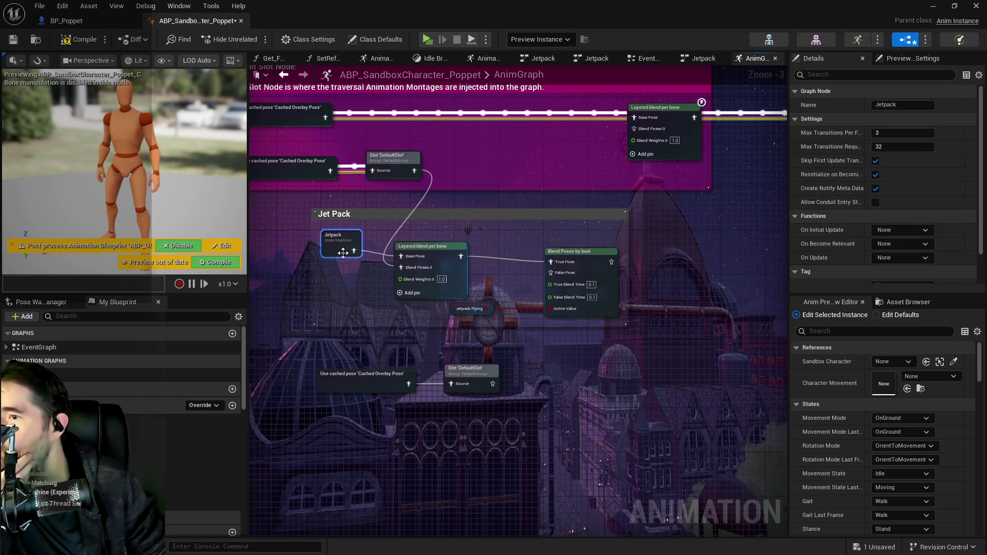
{"action": "mouse_move", "coordinate": [491, 385]}
{"action": "left_mouse_down"}
{"action": "mouse_move", "coordinate": [495, 357]}
{"action": "mouse_move", "coordinate": [545, 273]}
{"action": "left_mouse_up"}
{"action": "left_click_drag", "start_coordinate": [491, 383], "coordinate": [550, 273]}
{"action": "mouse_move", "coordinate": [611, 262]}
{"action": "left_mouse_down"}
{"action": "mouse_move", "coordinate": [622, 136]}
{"action": "mouse_move", "coordinate": [634, 128]}
{"action": "left_mouse_up"}
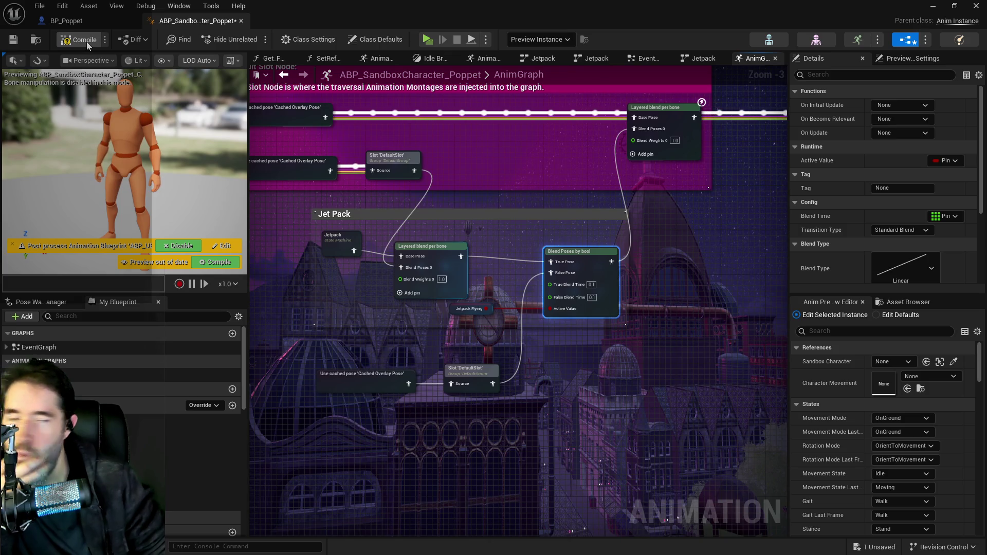
- Compile and save the Poppet animation blueprint, then recentre the rewired Jet Pack section
{"action": "key", "text": "F7"}
{"action": "left_click", "coordinate": [16, 42]}
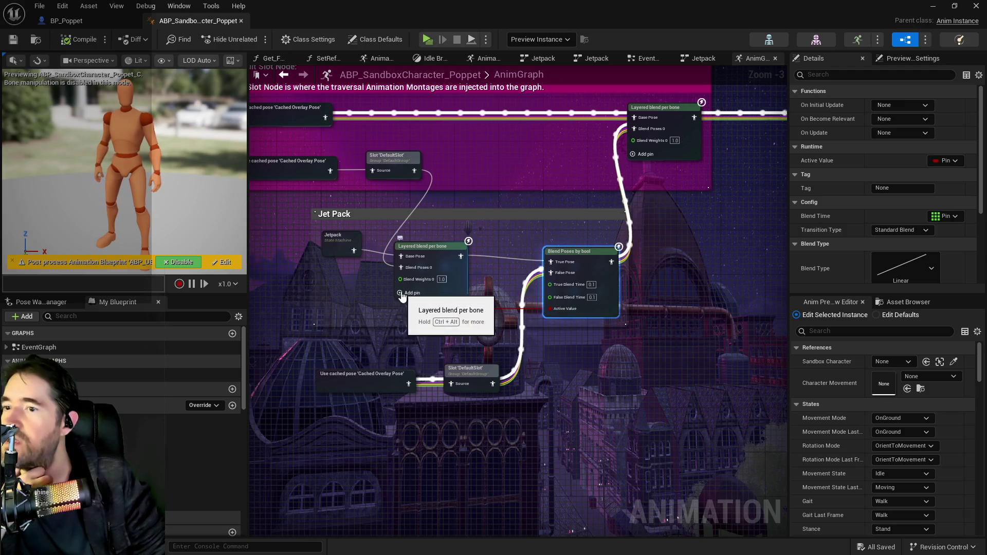
{"action": "mouse_move", "coordinate": [348, 338]}
{"action": "left_mouse_down"}
{"action": "mouse_move", "coordinate": [290, 278]}
{"action": "mouse_move", "coordinate": [319, 327]}
{"action": "mouse_move", "coordinate": [391, 220]}
{"action": "left_mouse_up"}
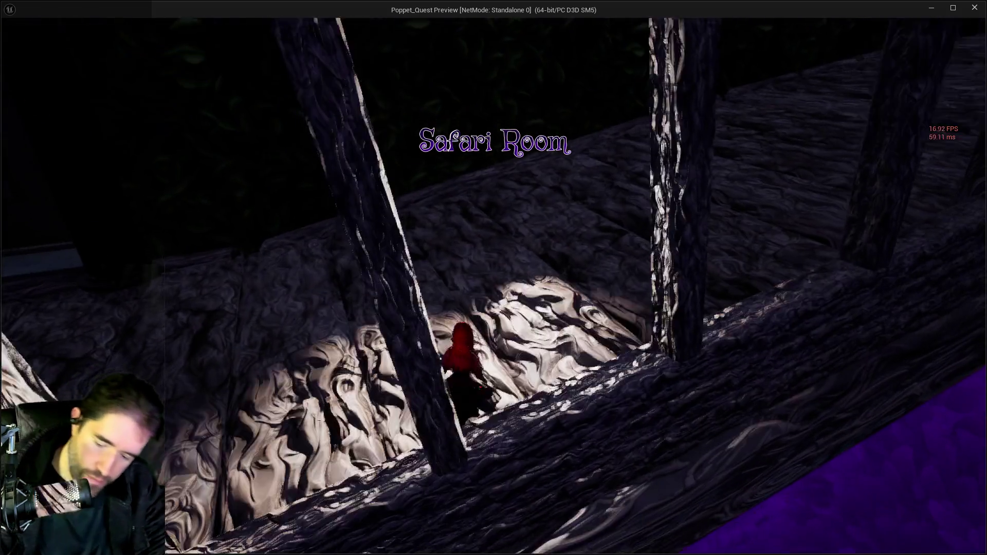
- Take off with the jetpack and fly down the alley, banking left and then right toward the hedge
{"action": "key", "text": "Tab"}
{"action": "key", "text": "Tab"}
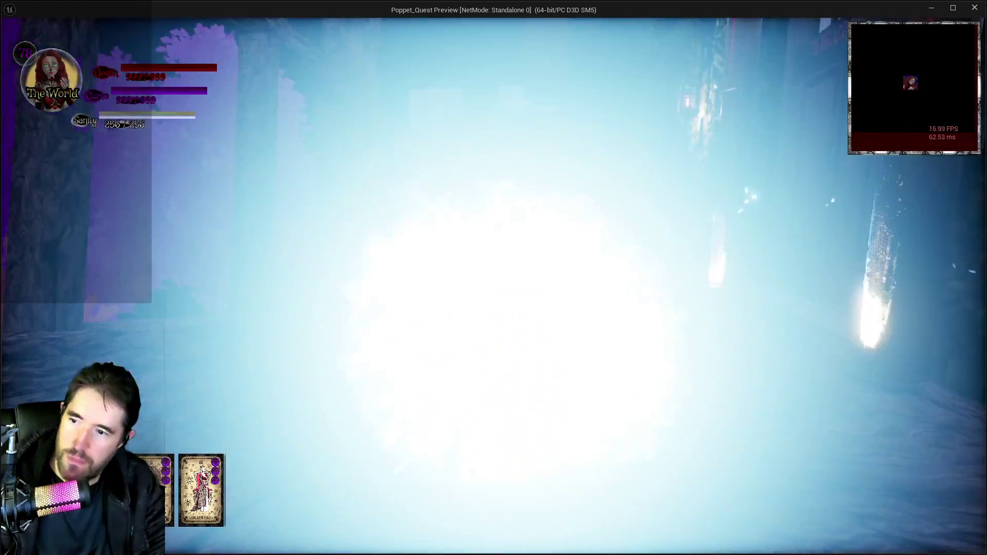
{"action": "key", "text": "w"}
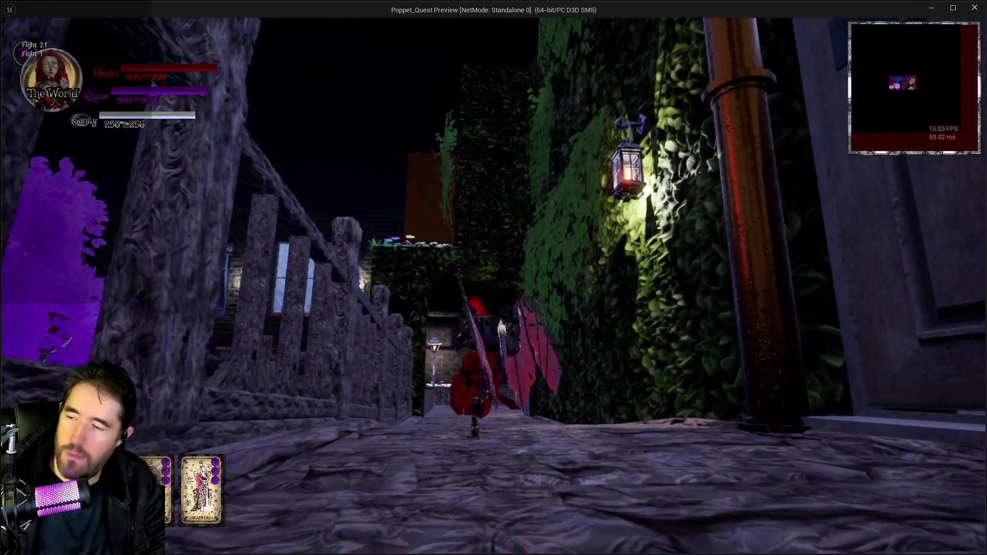
{"action": "key", "text": "space"}
{"action": "key", "text": "a"}
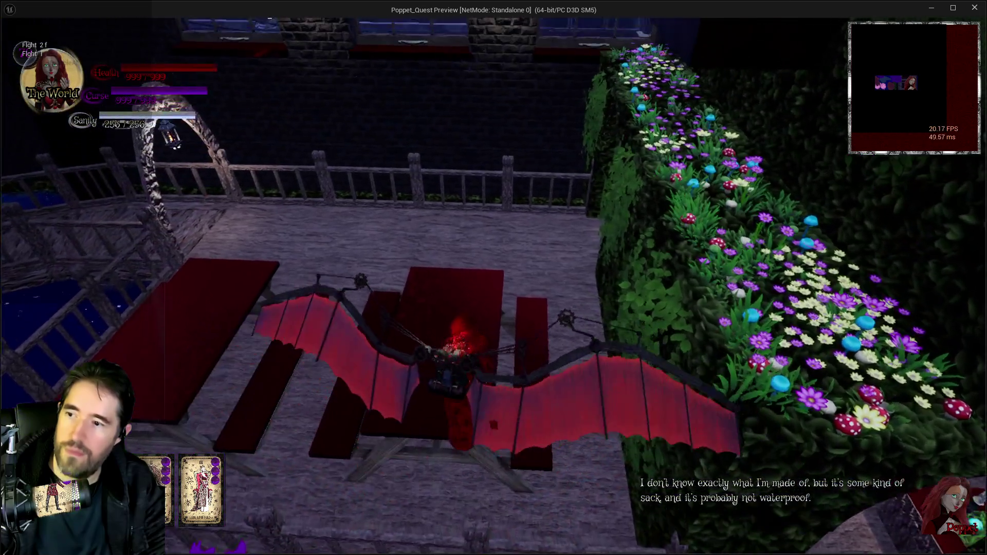
{"action": "key", "text": "d"}
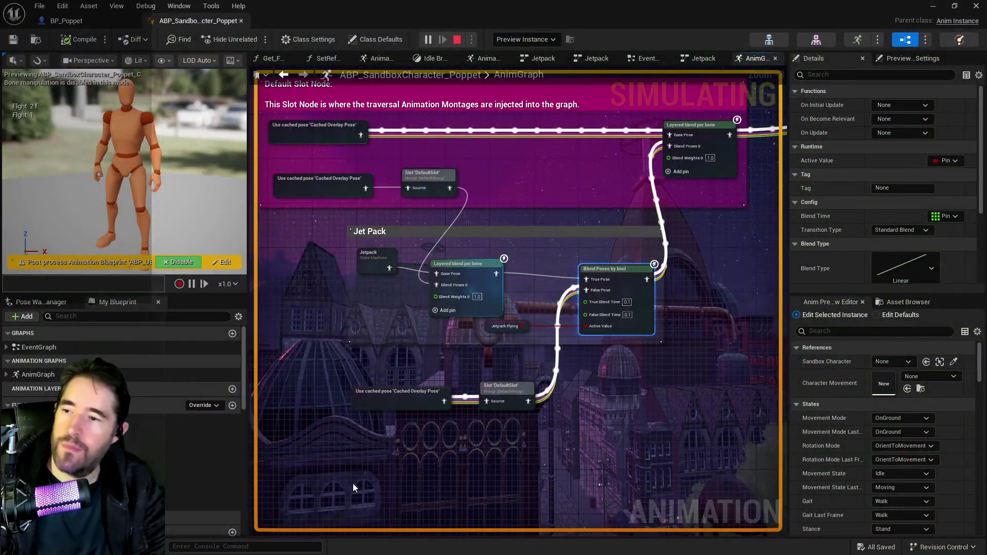
- Nudge the Jetpack node left and down and pan across the Jet Pack section
{"action": "left_click_drag", "start_coordinate": [405, 359], "coordinate": [468, 331]}
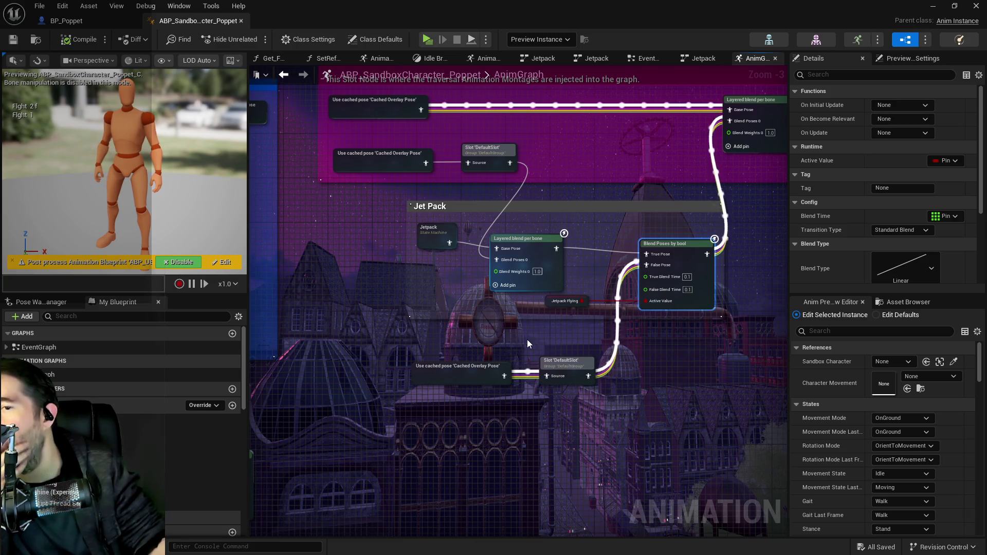
{"action": "mouse_move", "coordinate": [434, 233]}
{"action": "left_mouse_down"}
{"action": "mouse_move", "coordinate": [419, 248]}
{"action": "mouse_move", "coordinate": [416, 239]}
{"action": "left_mouse_up"}
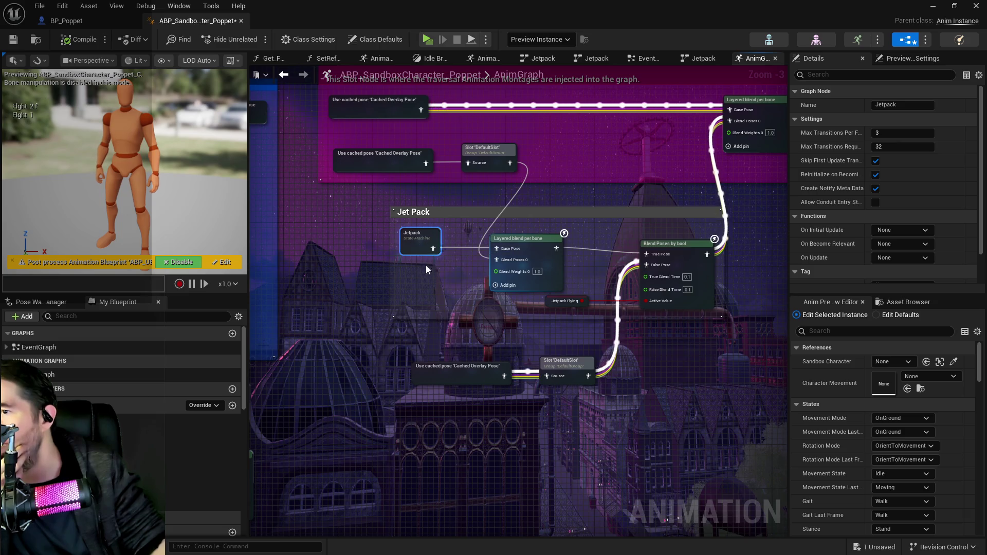
{"action": "left_click_drag", "start_coordinate": [424, 323], "coordinate": [511, 324]}
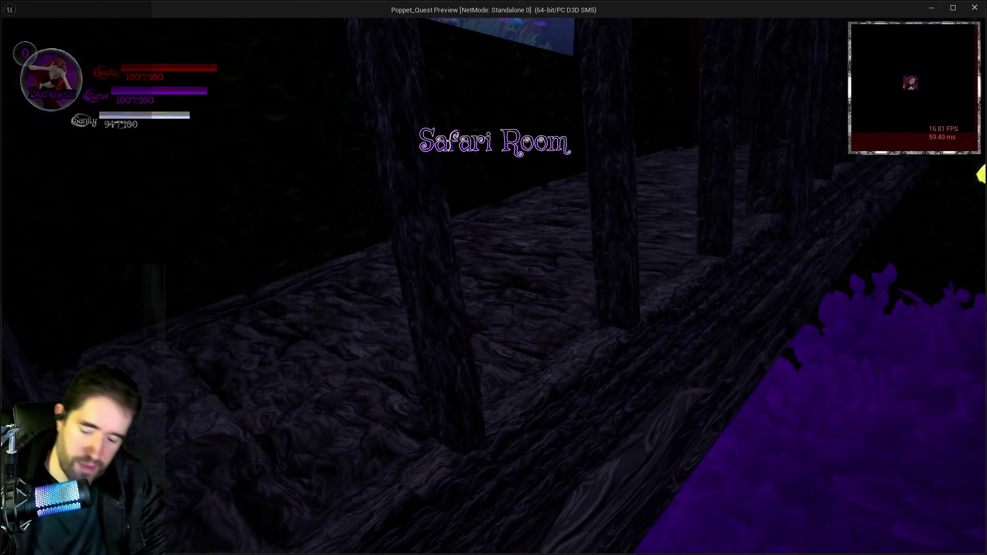
- Check and close the card menu, run up the cobbled lane, and take off over the wooden fence
{"action": "key", "text": "i"}
{"action": "left_click", "coordinate": [320, 461]}
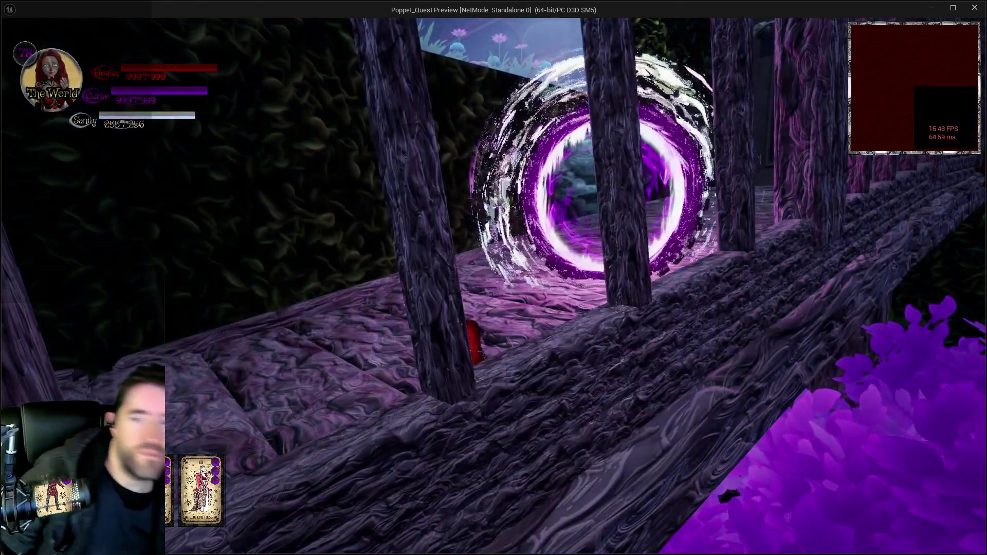
{"action": "key", "text": "w"}
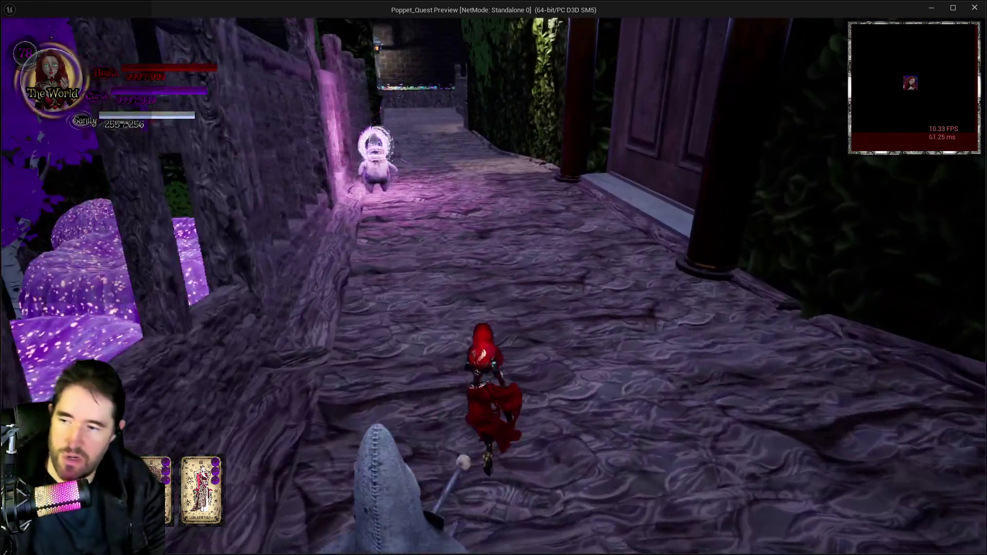
{"action": "key", "text": "w"}
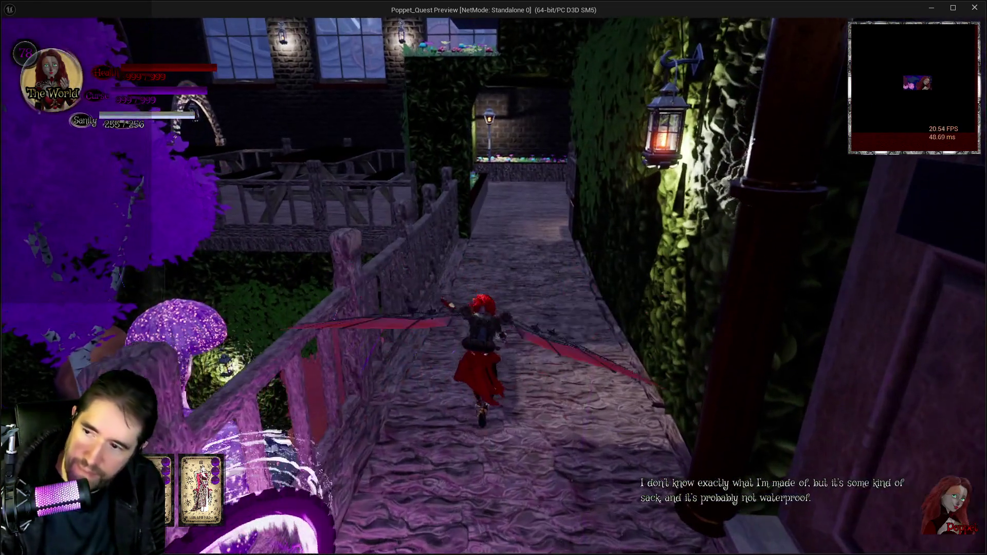
{"action": "key", "text": "s"}
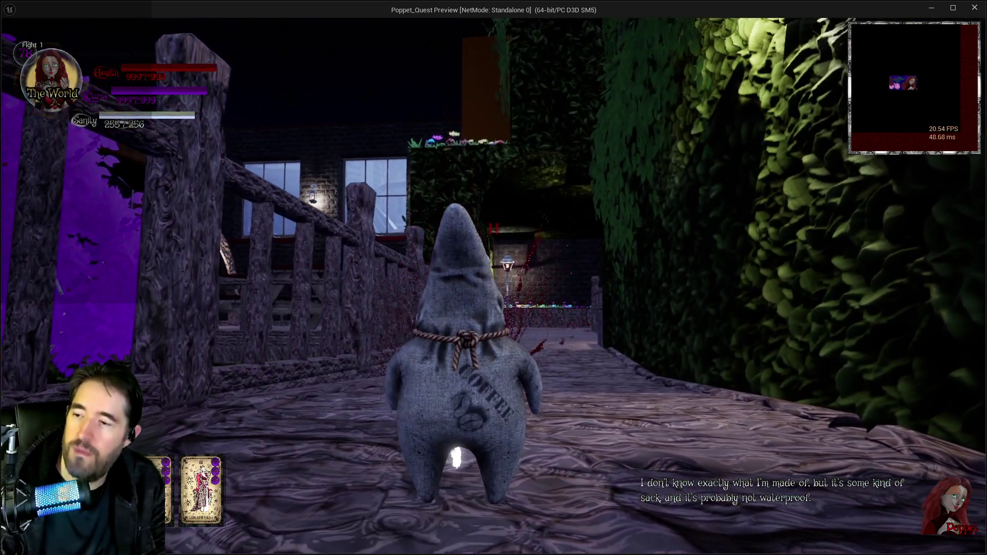
{"action": "key", "text": "space"}
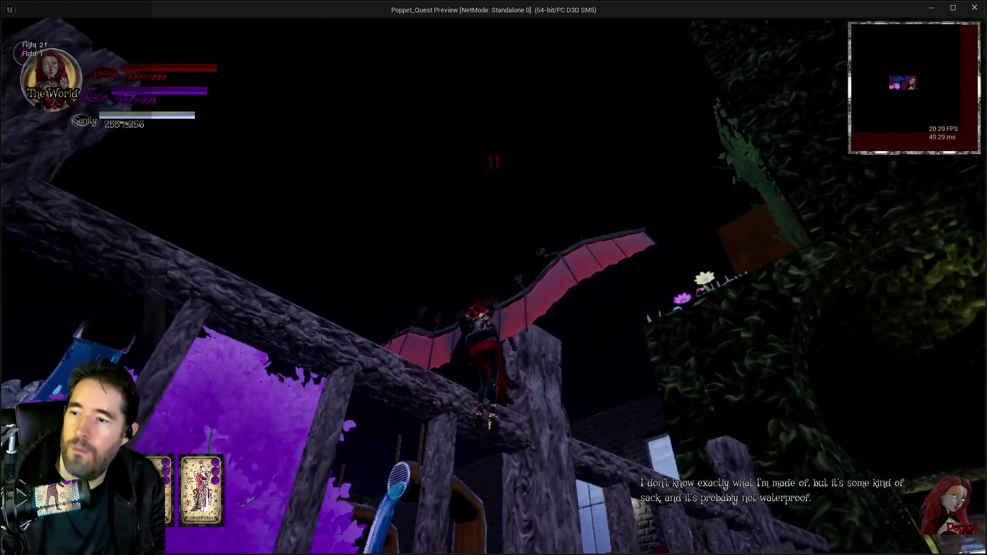
- Fly toward the pond, land on the purple mushroom, and head for the brick house and bridge
{"action": "key", "text": "w"}
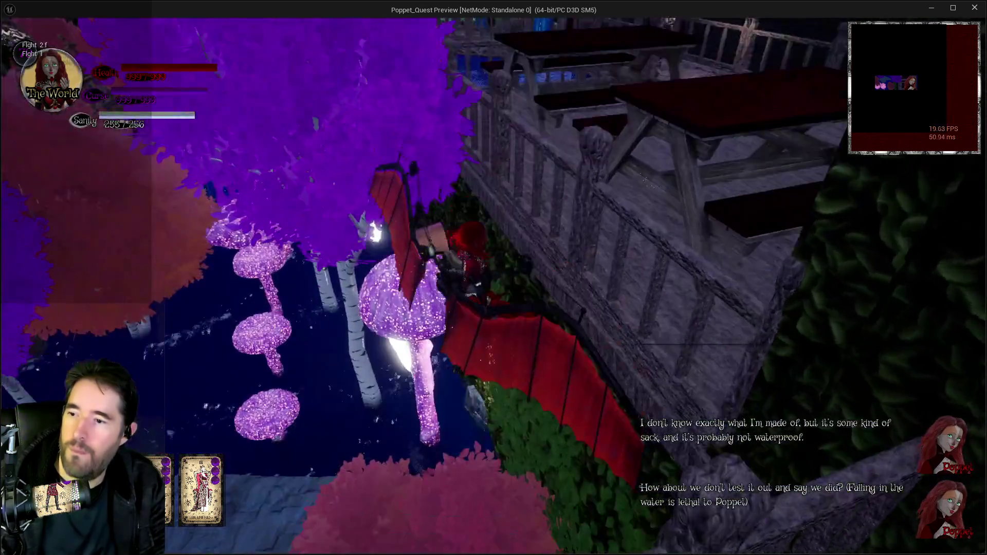
{"action": "key", "text": "s"}
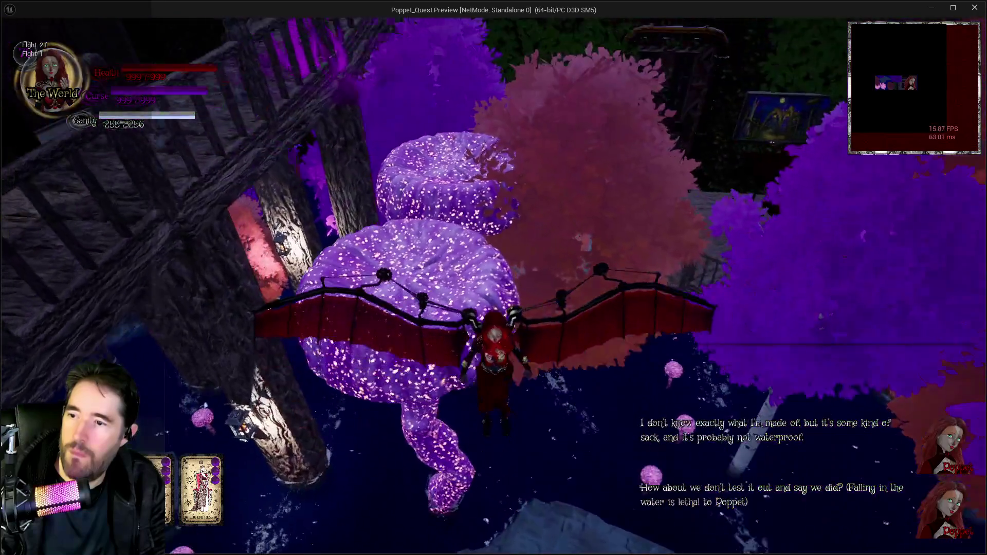
{"action": "key", "text": "w"}
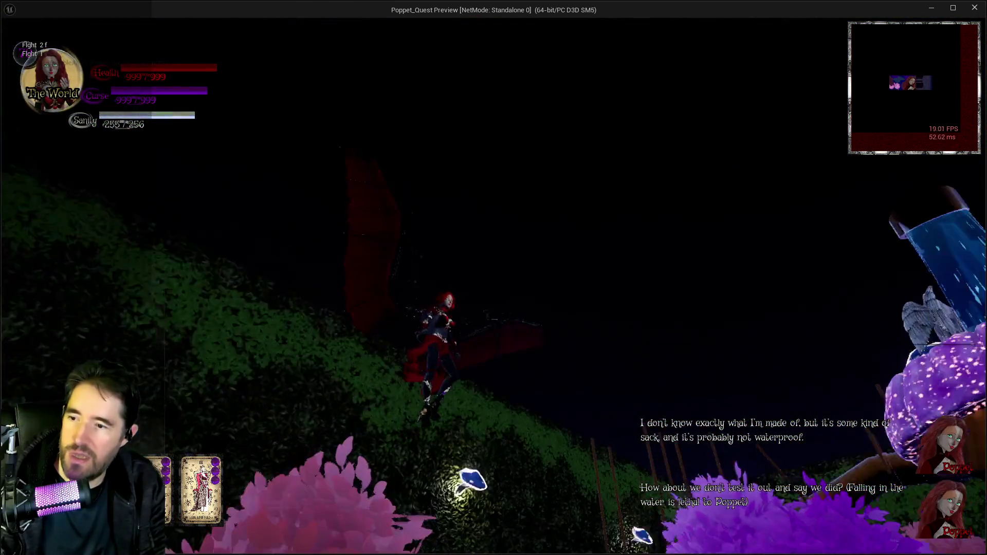
{"action": "key", "text": "w"}
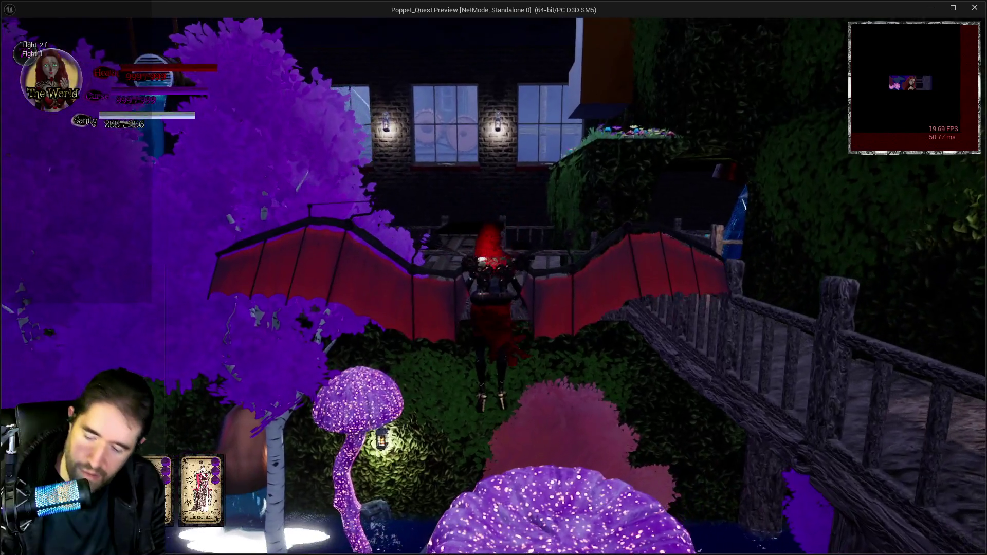
- Browse the tarot cards in the card menu, then leave the game and stop the simulation
{"action": "key", "text": "Tab"}
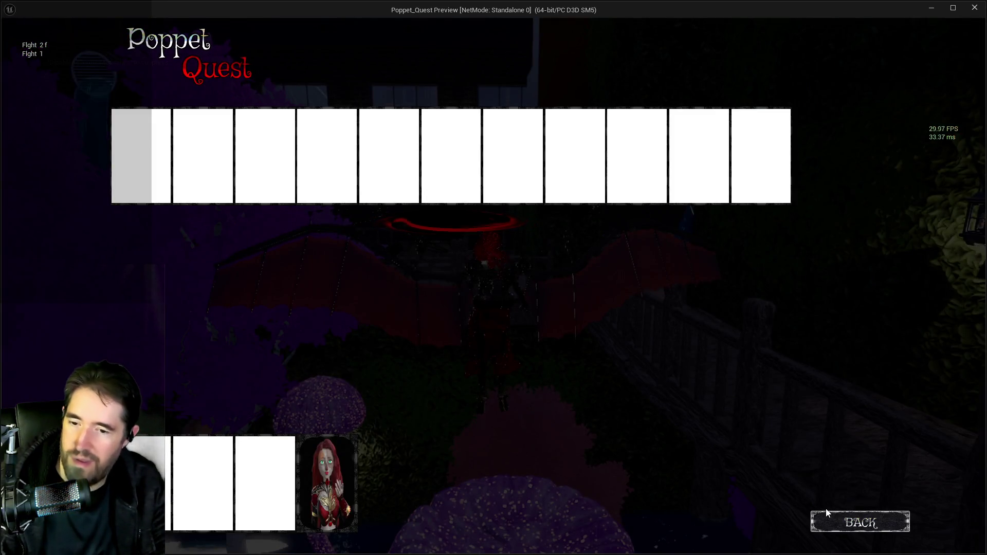
{"action": "key", "text": "Tab"}
{"action": "key", "text": "Tab"}
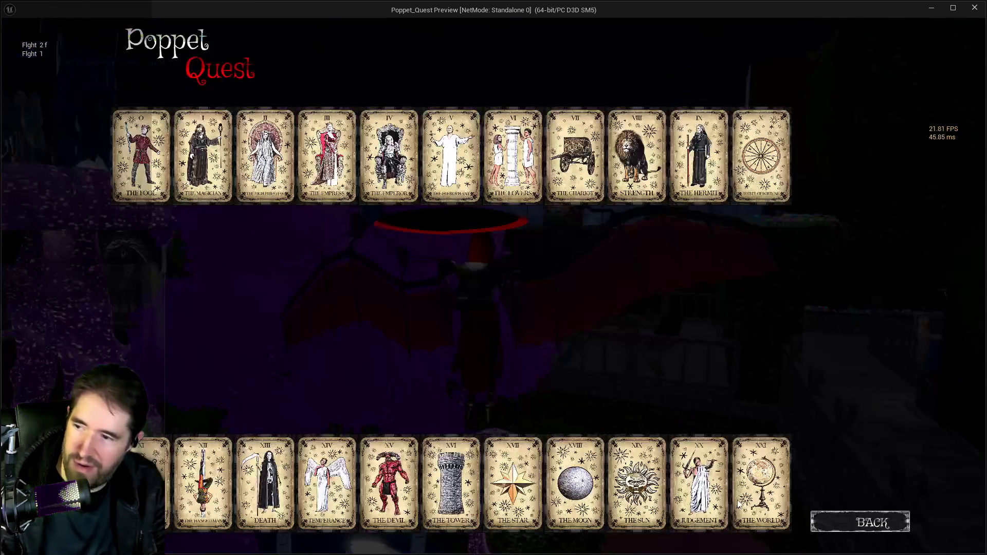
{"action": "key", "text": "Tab"}
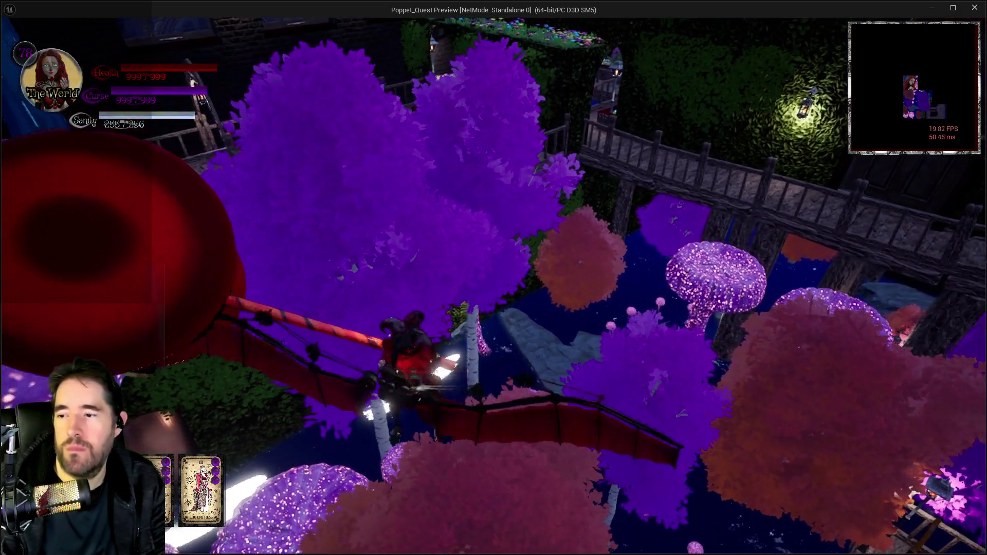
{"action": "key", "text": "alt+Tab"}
{"action": "key", "text": "Escape"}
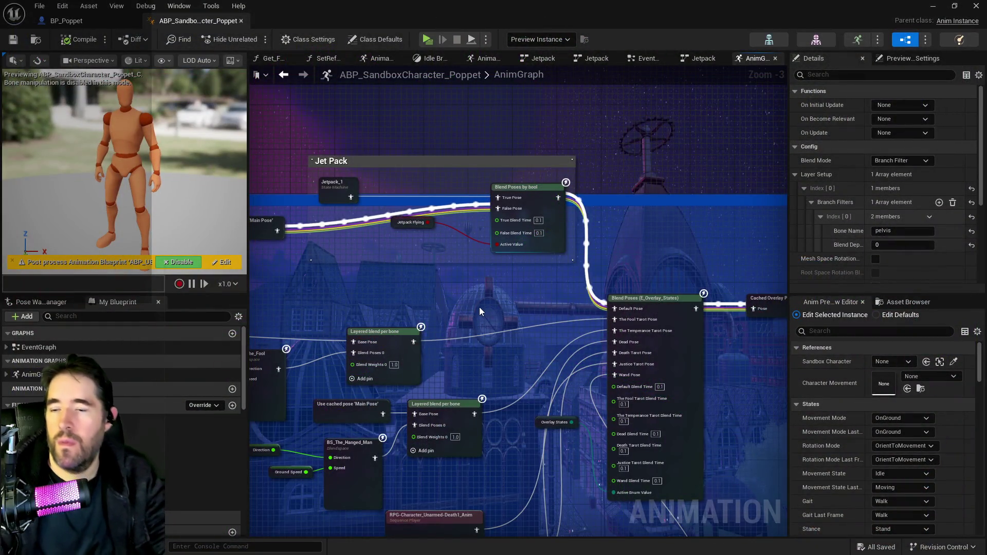
- Zoom out and pan the AnimGraph to the Pose History node, checking the Edit menu
{"action": "mouse_move", "coordinate": [481, 312]}
{"action": "left_mouse_down"}
{"action": "mouse_move", "coordinate": [502, 274]}
{"action": "mouse_move", "coordinate": [431, 249]}
{"action": "left_mouse_up"}
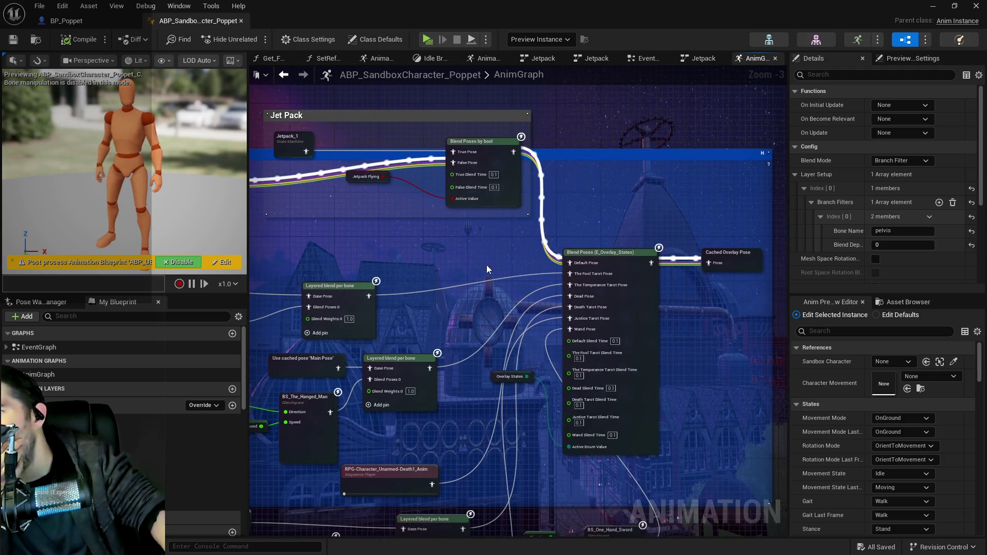
{"action": "scroll", "coordinate": [487, 265], "scroll_direction": "down", "scroll_amount": 4}
{"action": "left_click_drag", "start_coordinate": [487, 264], "coordinate": [365, 277]}
{"action": "scroll", "coordinate": [365, 277], "scroll_direction": "up", "scroll_amount": 3}
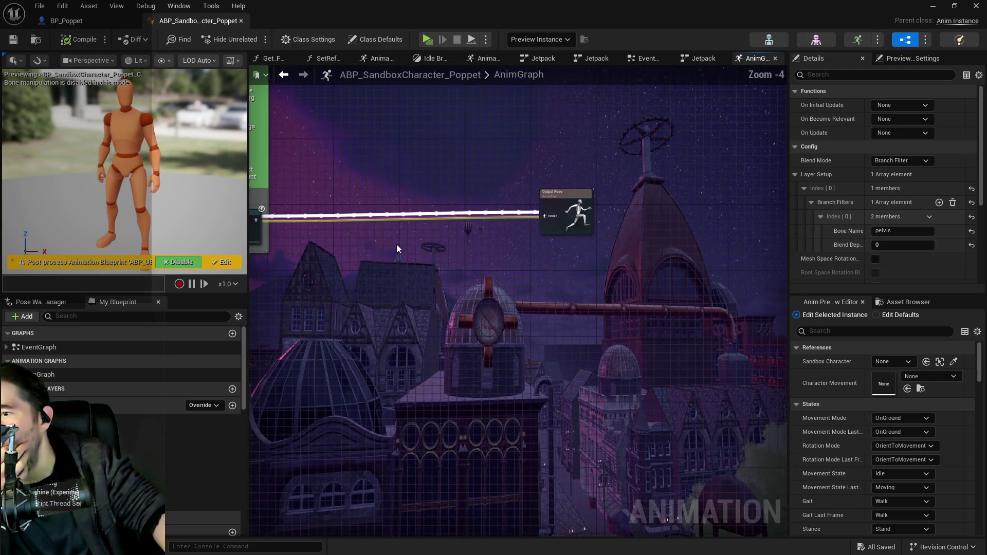
{"action": "left_click_drag", "start_coordinate": [408, 234], "coordinate": [557, 242]}
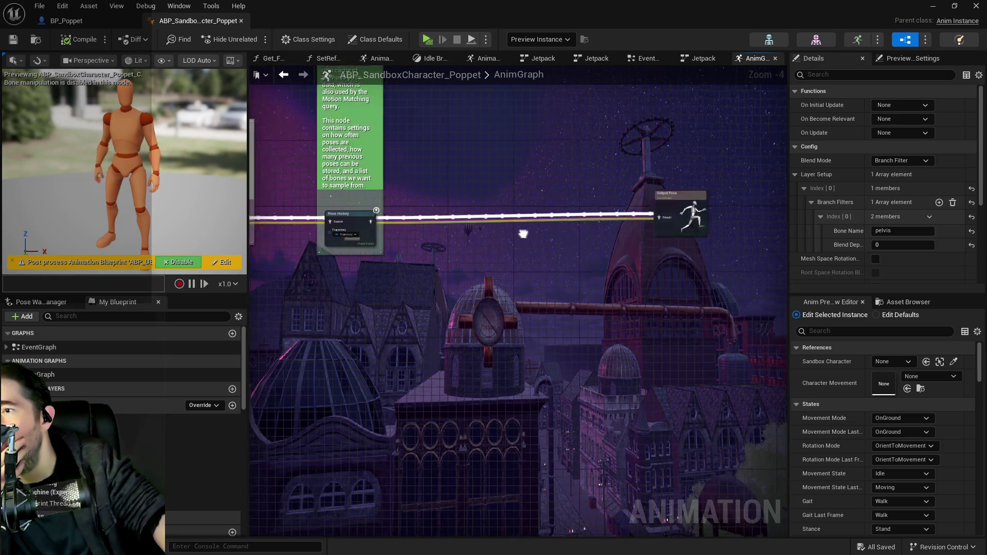
{"action": "left_click", "coordinate": [62, 6]}
{"action": "left_click", "coordinate": [204, 140]}
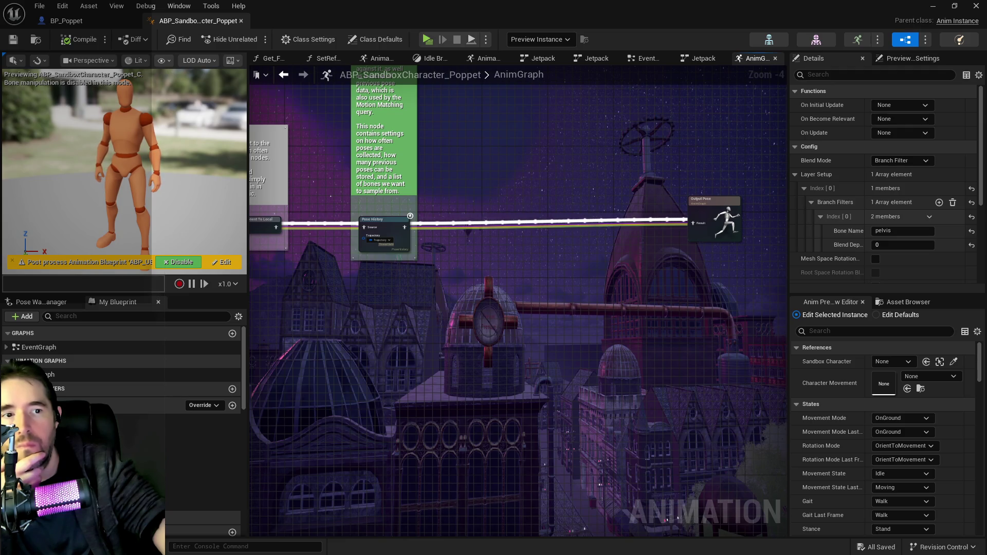
- Undo the last wire link and node move so the Jet Pack nodes feed Output Pose again
{"action": "key", "text": "ctrl+z"}
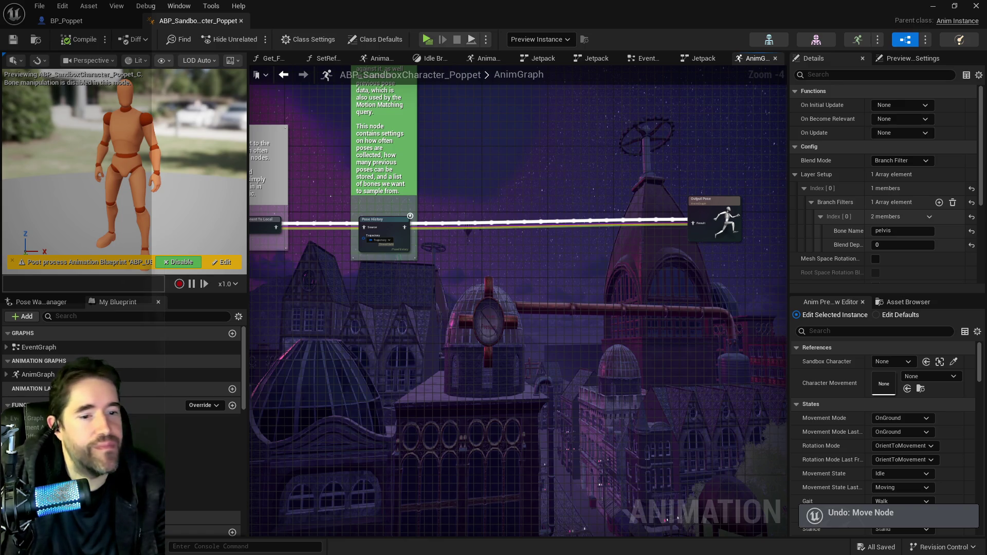
{"action": "key", "text": "ctrl+z"}
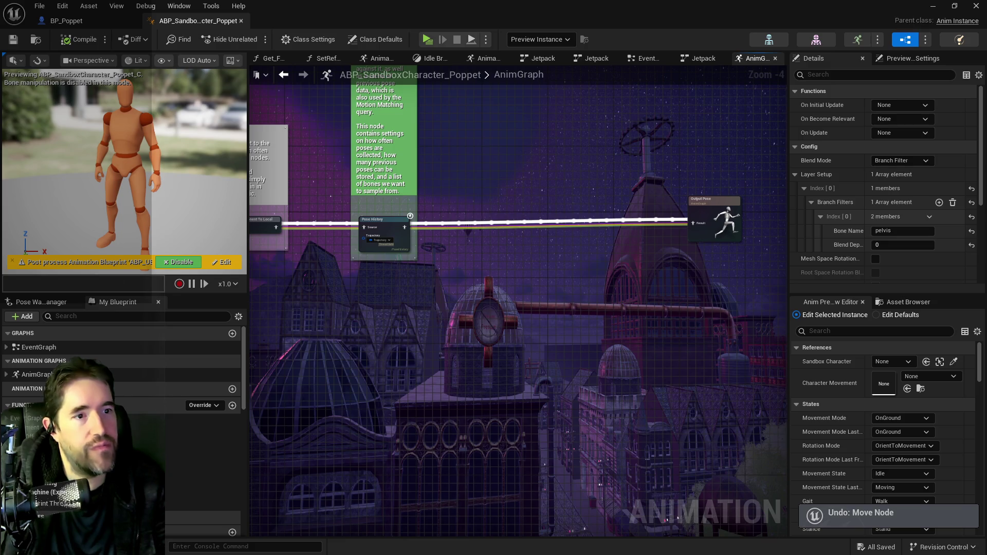
{"action": "key", "text": "ctrl+z"}
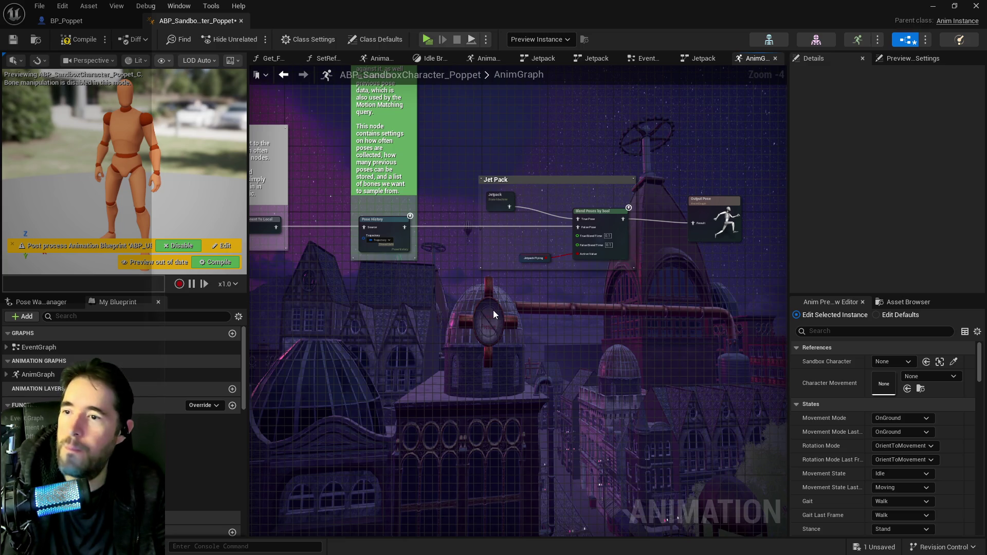
- Move the Jetpack state machine up-left and the Output Pose node right to make room
{"action": "scroll", "coordinate": [519, 269], "scroll_direction": "up", "scroll_amount": 1}
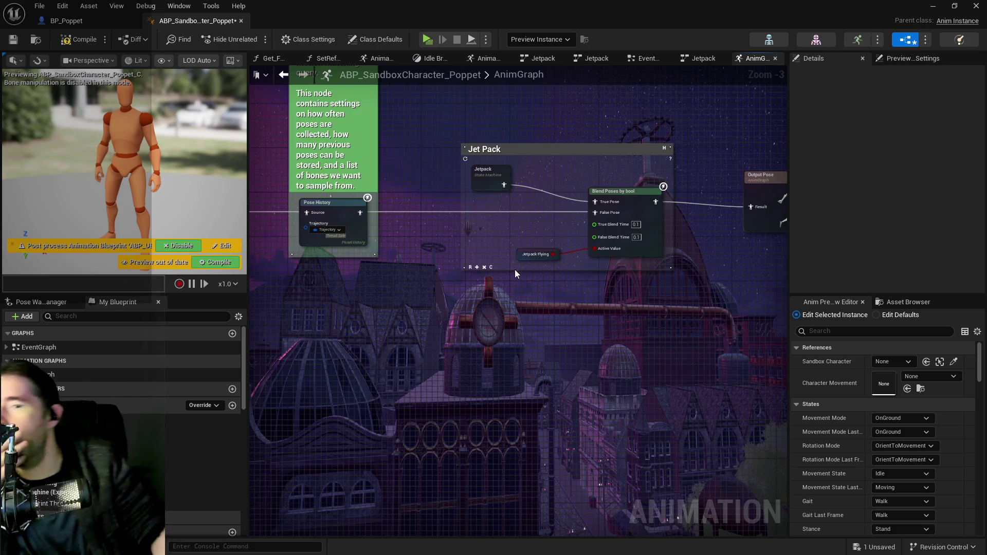
{"action": "left_click_drag", "start_coordinate": [533, 229], "coordinate": [560, 315]}
{"action": "left_click_drag", "start_coordinate": [516, 275], "coordinate": [469, 184]}
{"action": "left_click_drag", "start_coordinate": [646, 224], "coordinate": [499, 201]}
{"action": "mouse_move", "coordinate": [636, 259]}
{"action": "left_mouse_down"}
{"action": "mouse_move", "coordinate": [661, 245]}
{"action": "mouse_move", "coordinate": [703, 245]}
{"action": "left_mouse_up"}
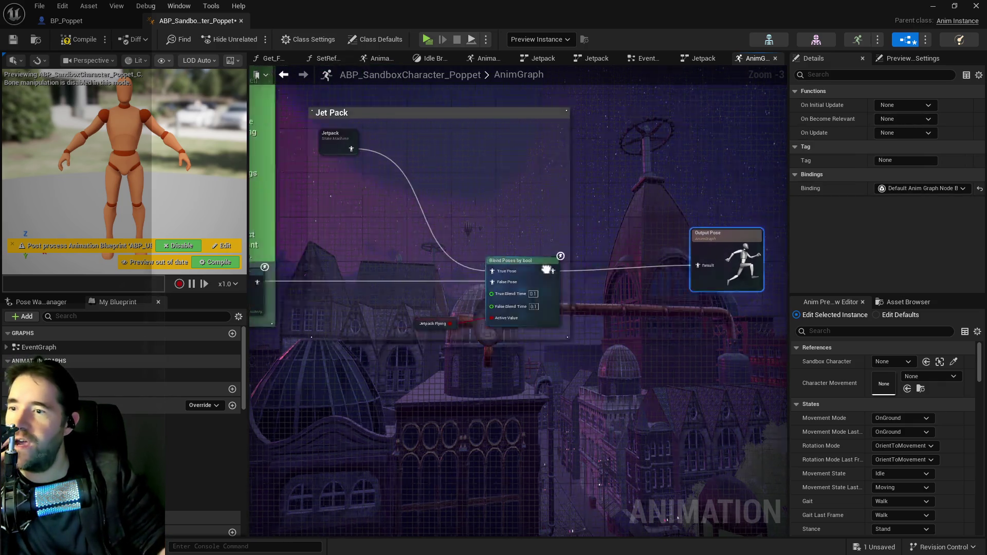
{"action": "scroll", "coordinate": [514, 272], "scroll_direction": "down", "scroll_amount": 3}
{"action": "mouse_move", "coordinate": [387, 286]}
{"action": "left_mouse_down"}
{"action": "mouse_move", "coordinate": [568, 288]}
{"action": "mouse_move", "coordinate": [655, 263]}
{"action": "left_mouse_up"}
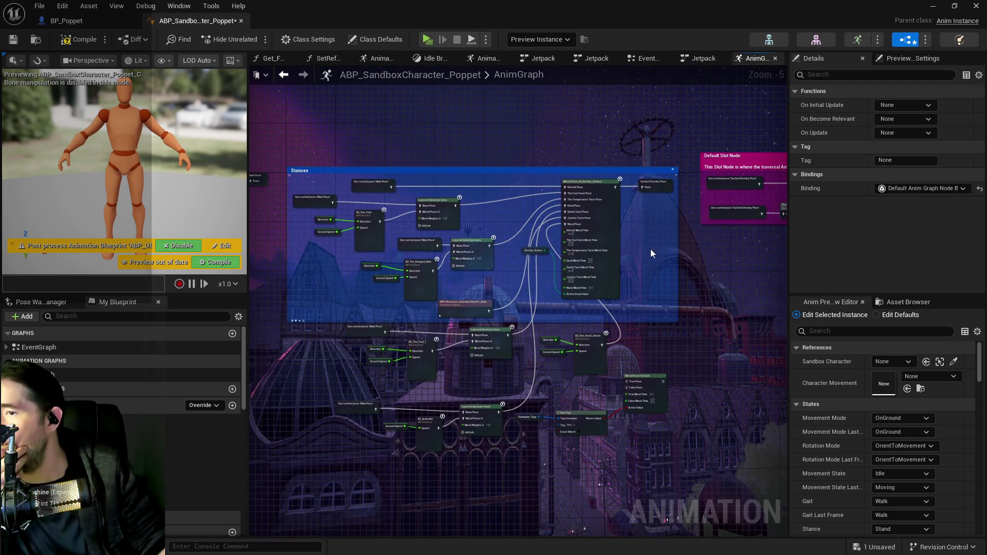
- Paste a copy of the Stances nodes below the Jet Pack group and wire Jetpack into Default Pose
{"action": "left_click", "coordinate": [364, 168]}
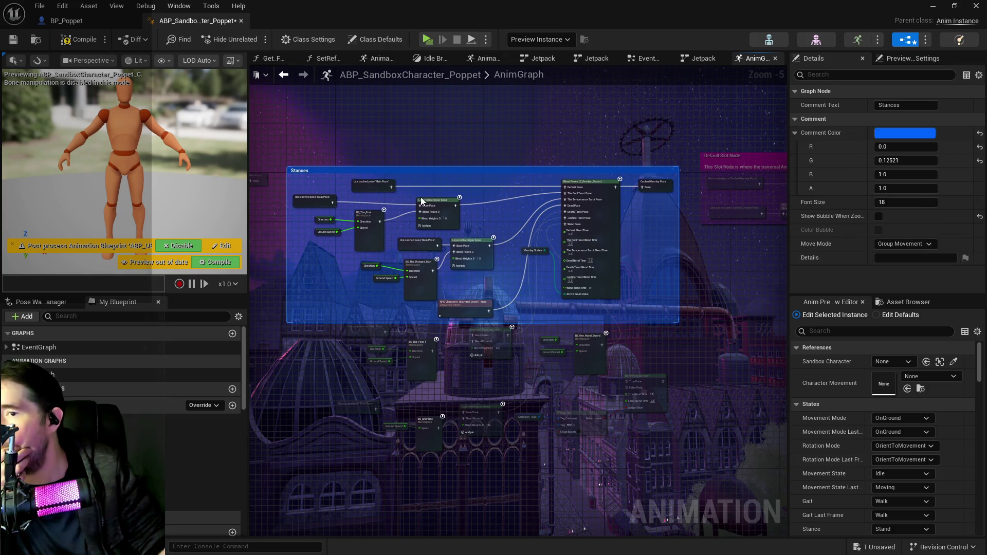
{"action": "left_click_drag", "start_coordinate": [375, 184], "coordinate": [375, 139]}
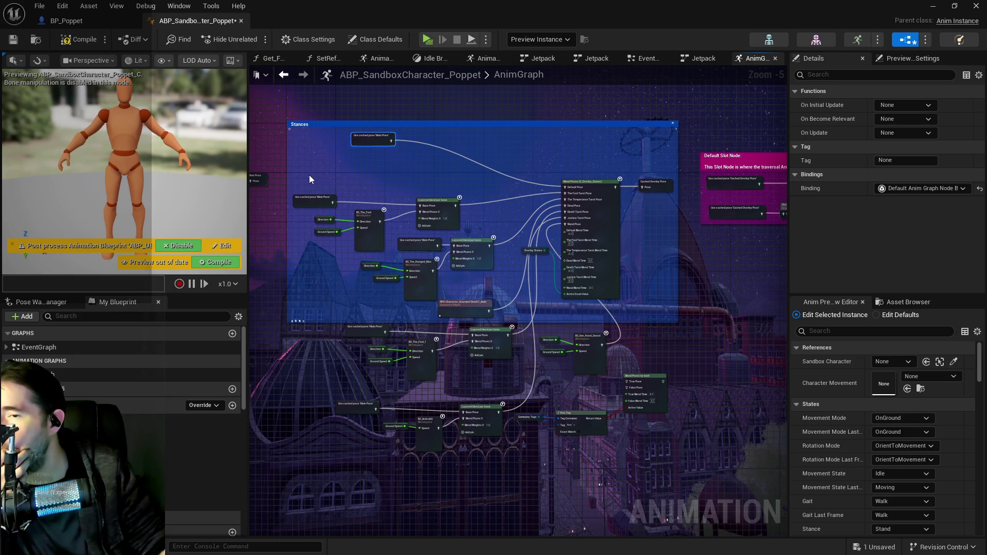
{"action": "mouse_move", "coordinate": [310, 174]}
{"action": "left_mouse_down"}
{"action": "mouse_move", "coordinate": [433, 282]}
{"action": "mouse_move", "coordinate": [612, 406]}
{"action": "mouse_move", "coordinate": [582, 399]}
{"action": "mouse_move", "coordinate": [582, 426]}
{"action": "mouse_move", "coordinate": [627, 449]}
{"action": "left_mouse_up"}
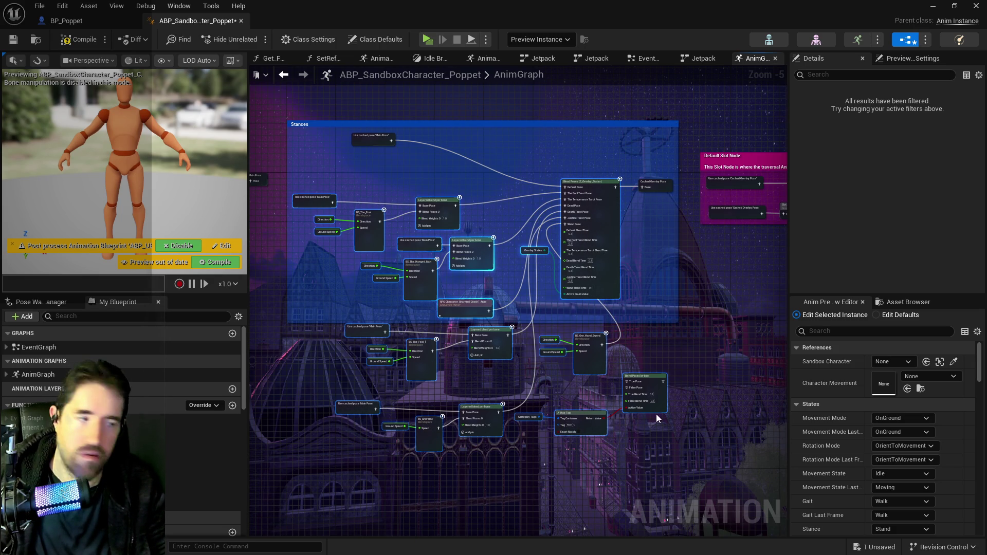
{"action": "left_click_drag", "start_coordinate": [695, 336], "coordinate": [360, 308]}
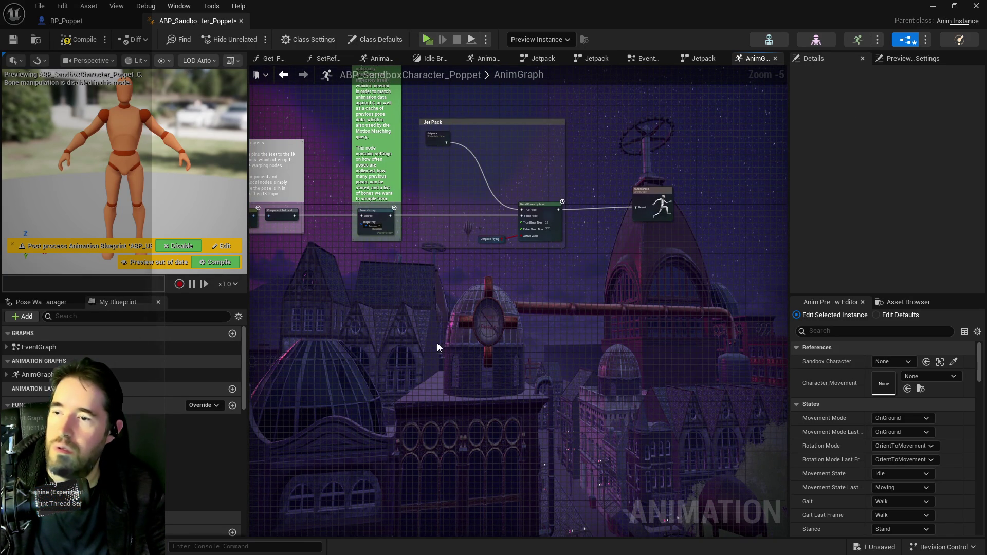
{"action": "key", "text": "ctrl+v"}
{"action": "left_click_drag", "start_coordinate": [572, 305], "coordinate": [558, 348]}
{"action": "scroll", "coordinate": [511, 245], "scroll_direction": "up", "scroll_amount": 1}
{"action": "left_click_drag", "start_coordinate": [511, 246], "coordinate": [516, 271]}
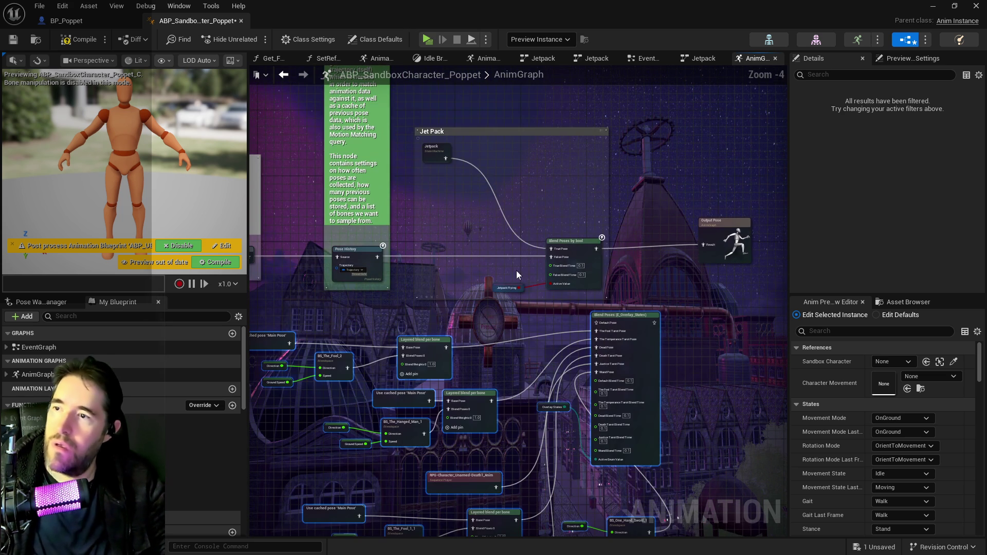
{"action": "mouse_move", "coordinate": [445, 158]}
{"action": "left_mouse_down"}
{"action": "mouse_move", "coordinate": [569, 301]}
{"action": "mouse_move", "coordinate": [607, 329]}
{"action": "mouse_move", "coordinate": [551, 257]}
{"action": "left_mouse_up"}
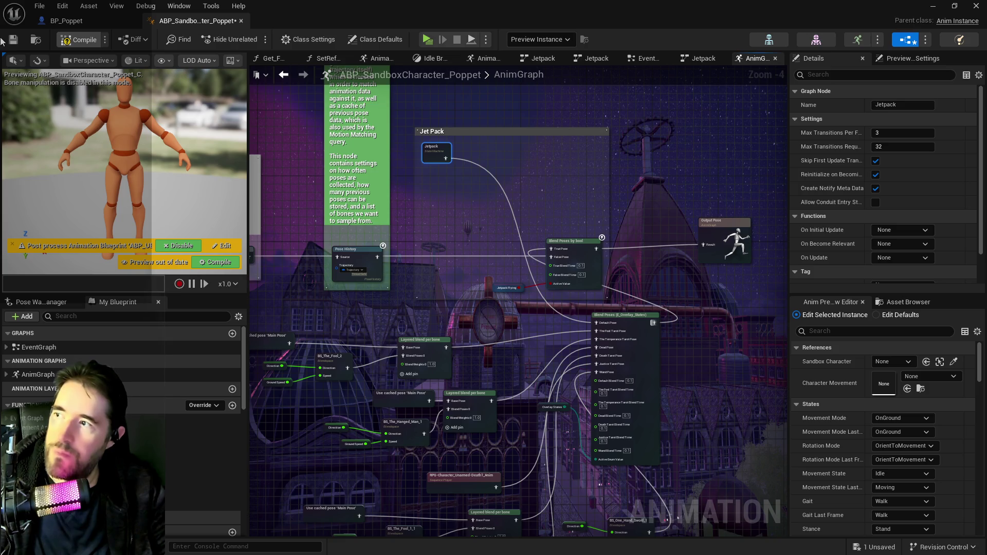
- Compile, equip a card, then run through the portal fountain and fly over the stone wall
{"action": "left_click", "coordinate": [13, 40]}
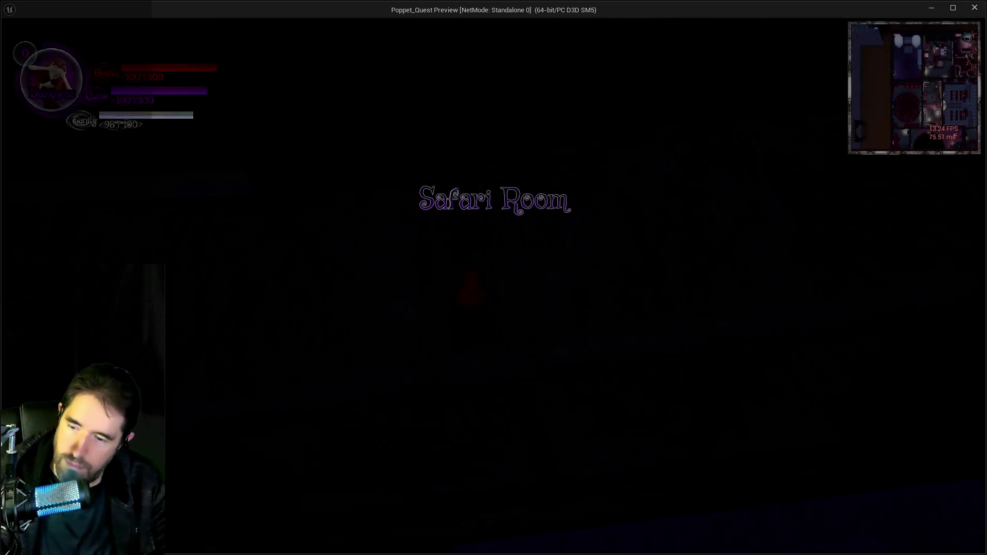
{"action": "key", "text": "Tab"}
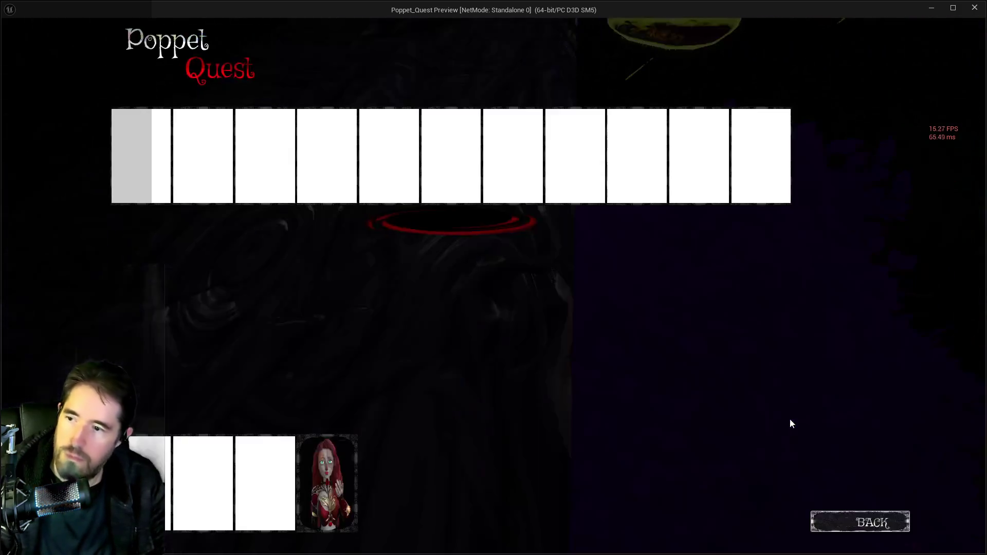
{"action": "left_click", "coordinate": [327, 483]}
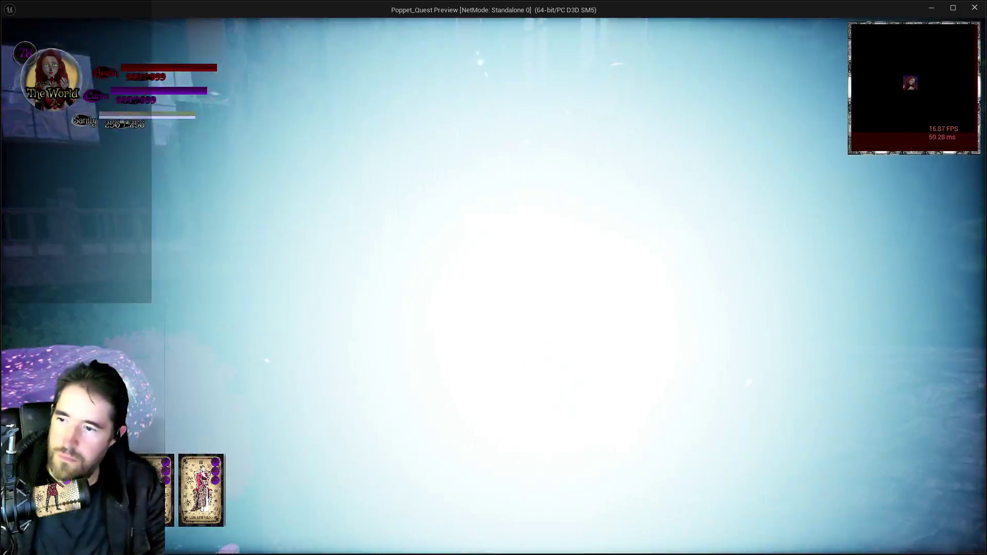
{"action": "key", "text": "w"}
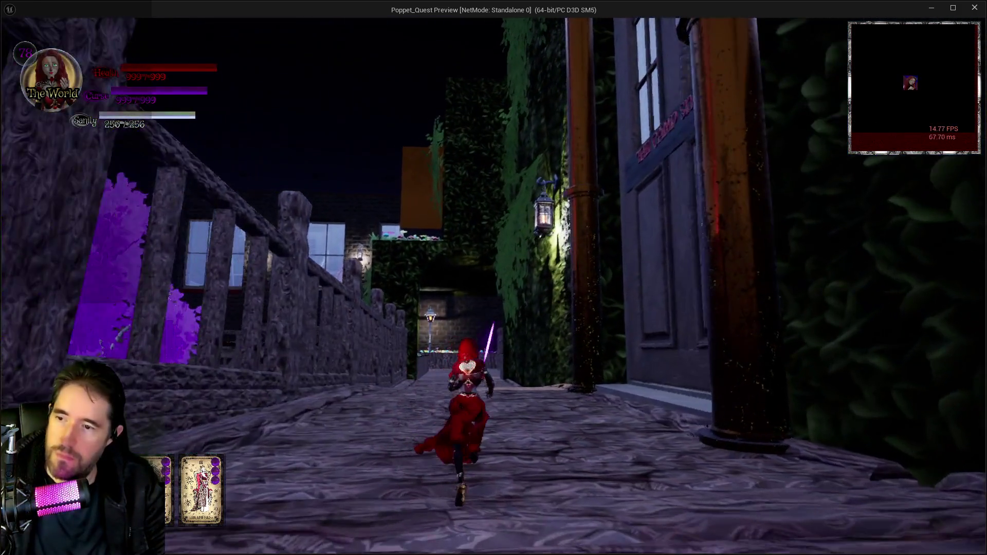
{"action": "key", "text": "space"}
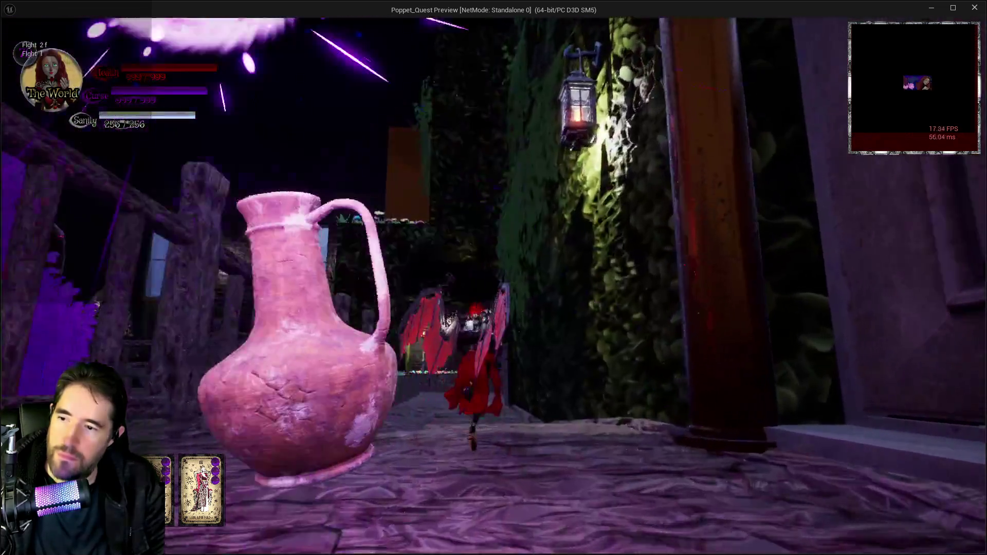
{"action": "key", "text": "w"}
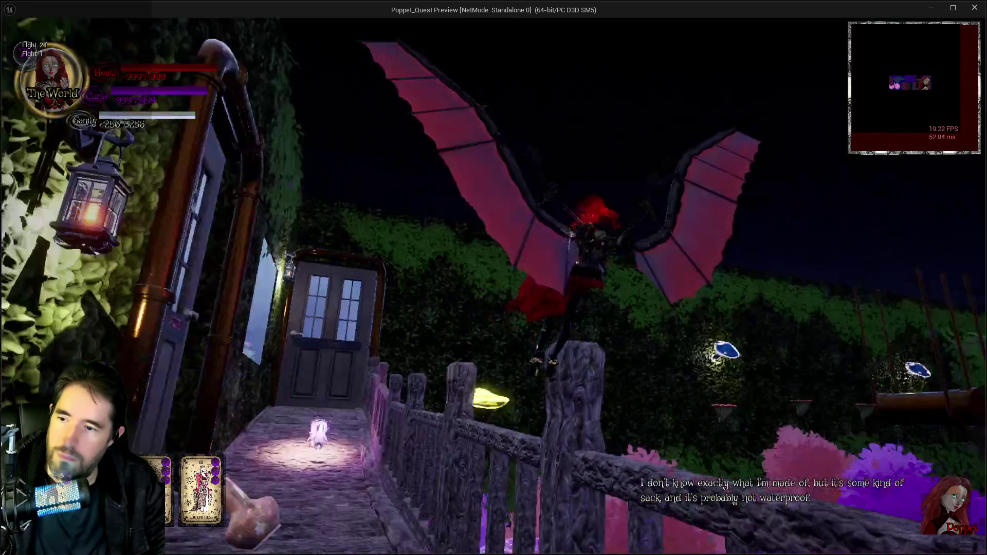
{"action": "key", "text": "w"}
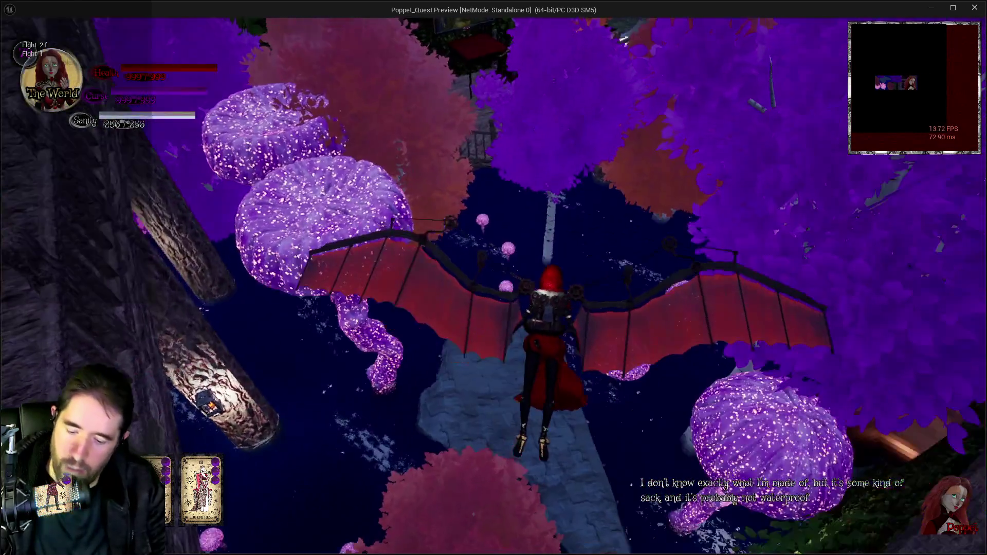
- Browse the tarot cards mid-flight and equip Tarot 14: Temperance
{"action": "key", "text": "Tab"}
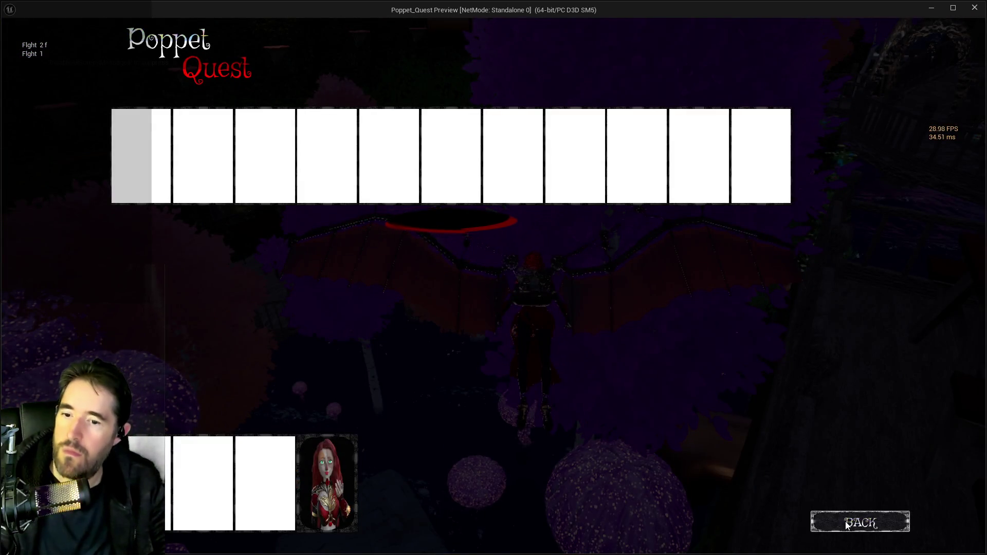
{"action": "left_click", "coordinate": [846, 525]}
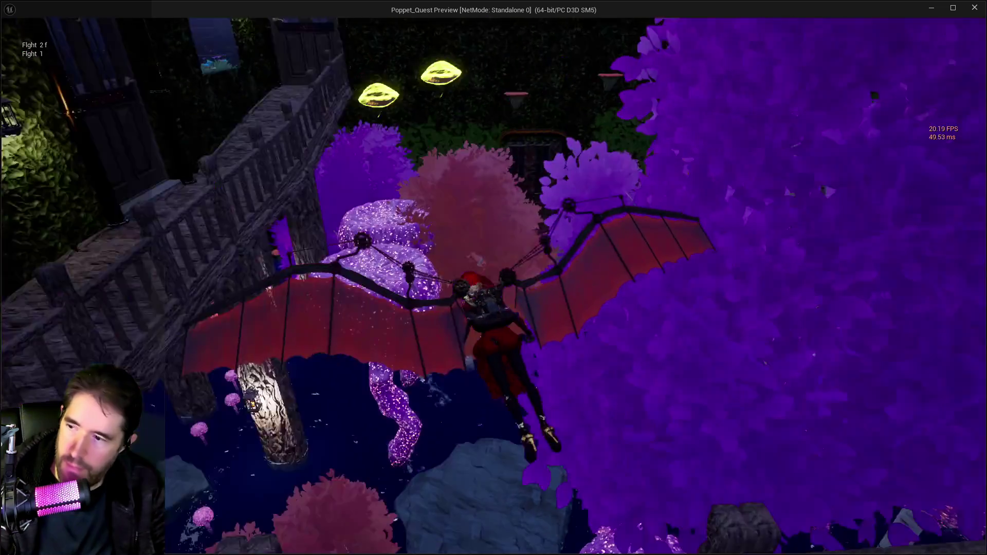
{"action": "key", "text": "Tab"}
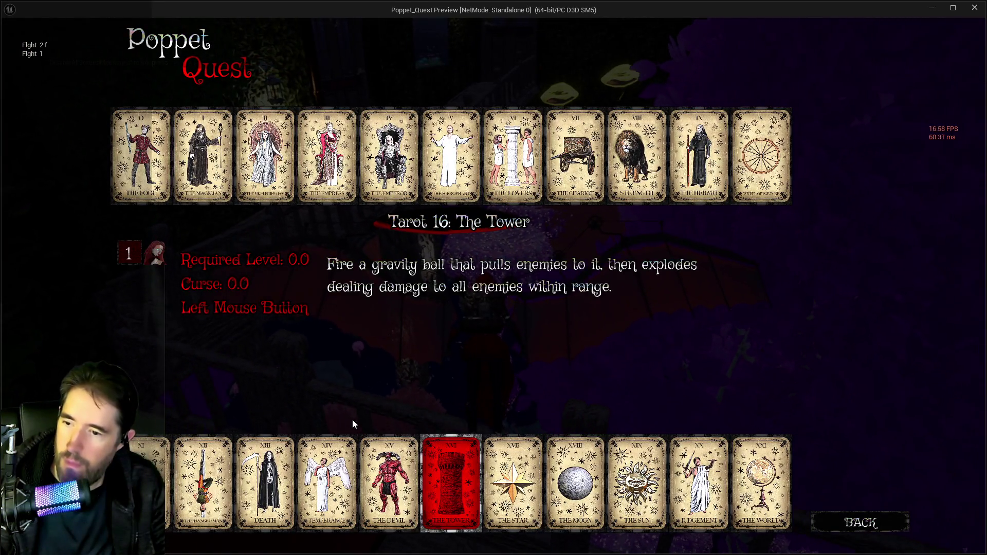
{"action": "key", "text": "Tab"}
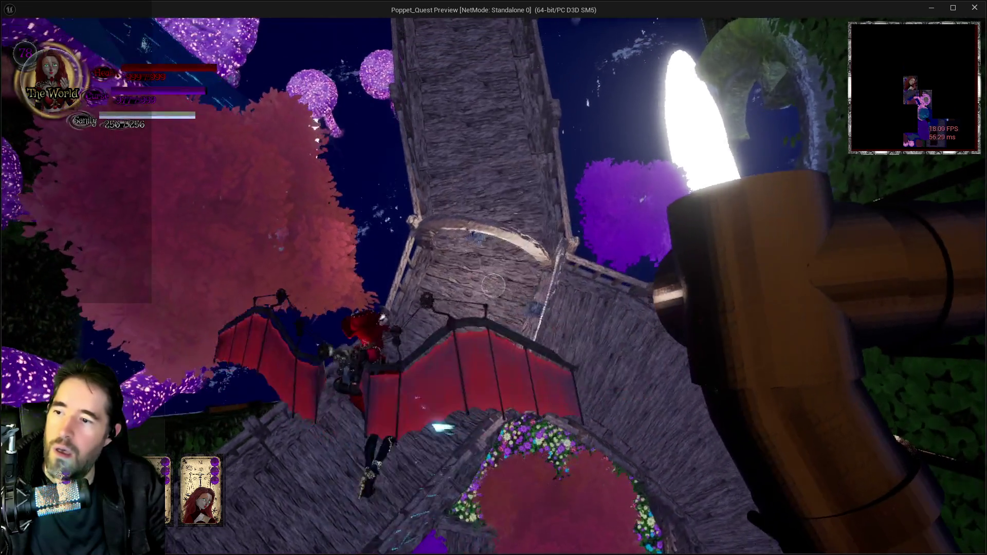
{"action": "key", "text": "Tab"}
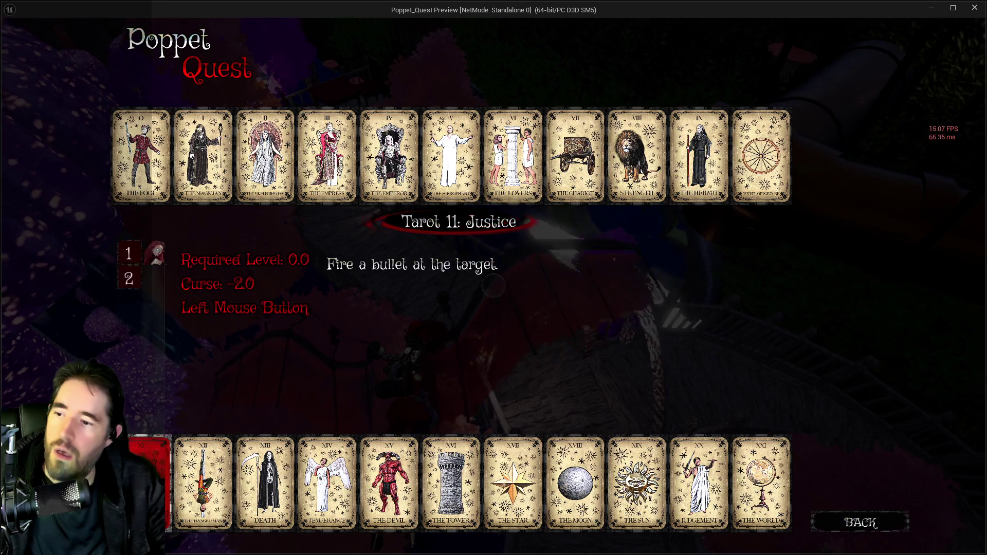
{"action": "key", "text": "Right"}
{"action": "key", "text": "Right"}
{"action": "key", "text": "Right"}
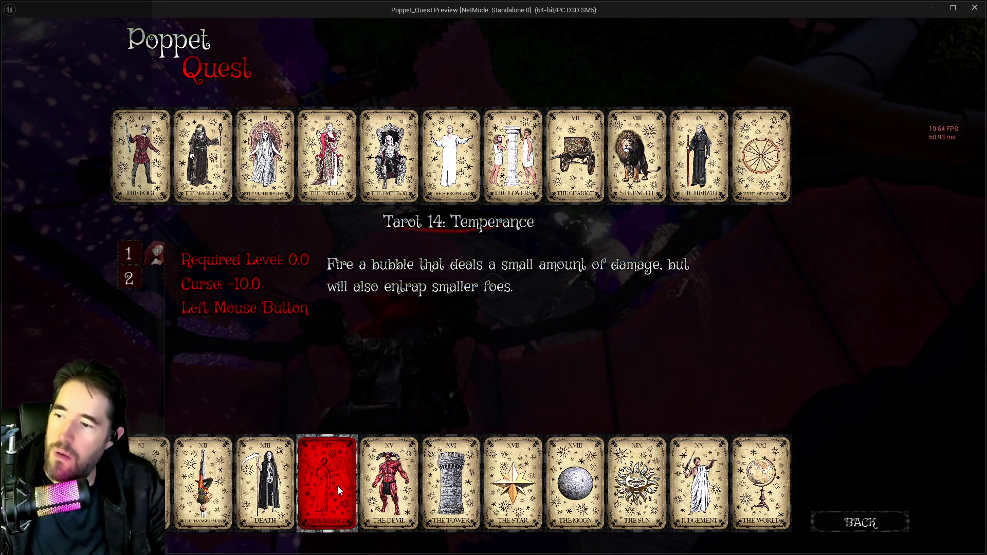
{"action": "key", "text": "Tab"}
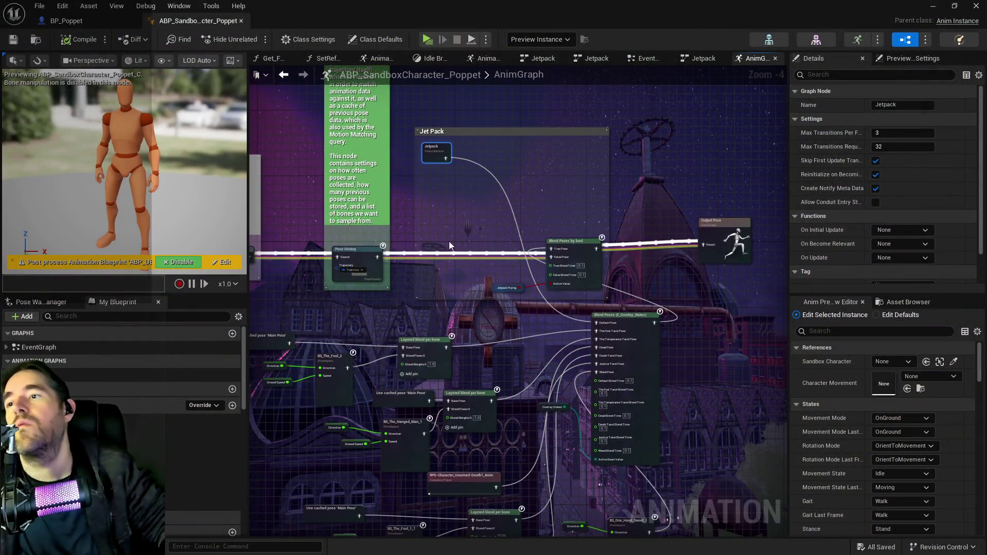
- Move Blend Poses by bool aside and select the Slot 'DefaultSlot' node in the Default Slot comment
{"action": "mouse_move", "coordinate": [578, 249]}
{"action": "left_mouse_down"}
{"action": "mouse_move", "coordinate": [615, 220]}
{"action": "mouse_move", "coordinate": [733, 243]}
{"action": "left_mouse_up"}
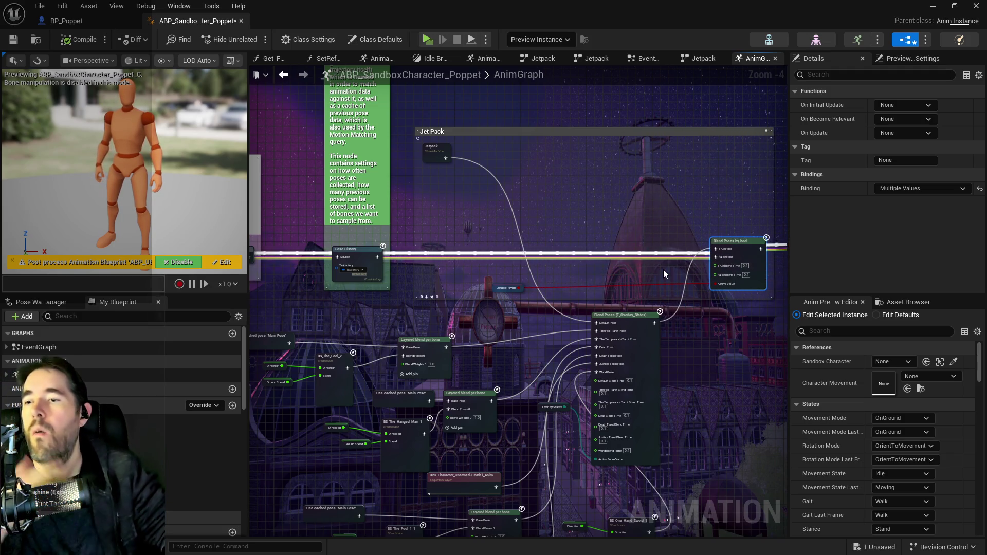
{"action": "left_click_drag", "start_coordinate": [502, 219], "coordinate": [856, 244]}
{"action": "mouse_move", "coordinate": [360, 221]}
{"action": "left_mouse_down"}
{"action": "mouse_move", "coordinate": [719, 257]}
{"action": "mouse_move", "coordinate": [562, 219]}
{"action": "left_mouse_up"}
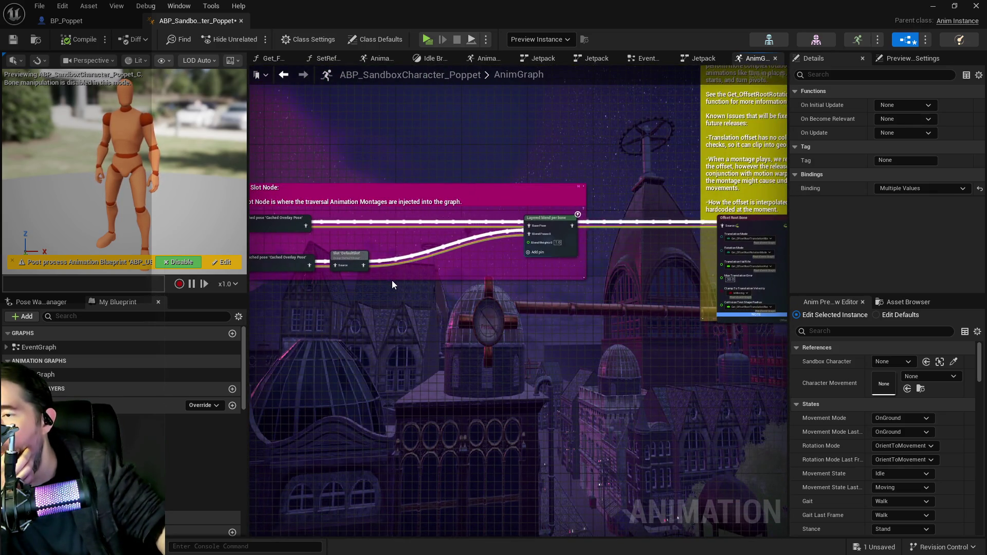
{"action": "mouse_move", "coordinate": [388, 281]}
{"action": "left_mouse_down"}
{"action": "mouse_move", "coordinate": [483, 268]}
{"action": "mouse_move", "coordinate": [416, 225]}
{"action": "left_mouse_up"}
{"action": "scroll", "coordinate": [425, 259], "scroll_direction": "down", "scroll_amount": 1}
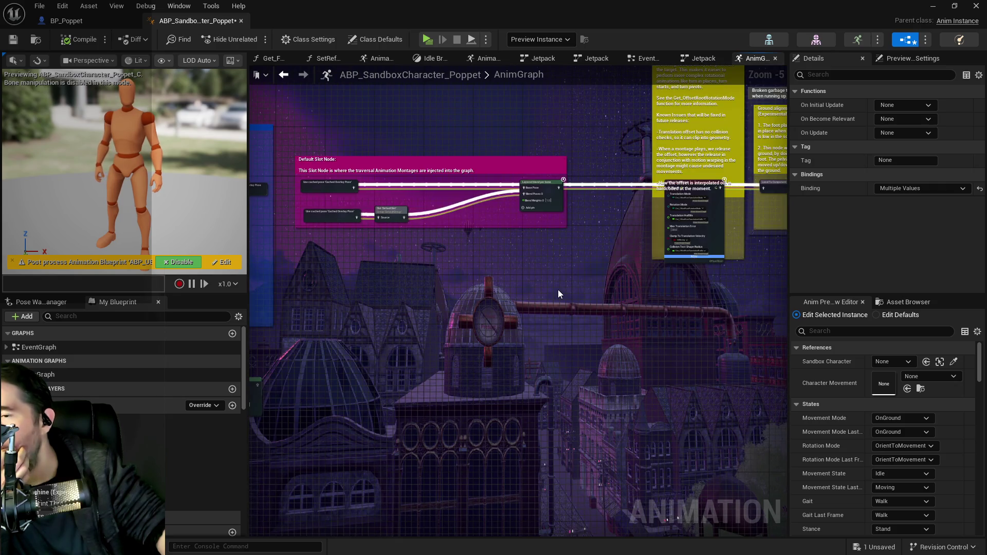
{"action": "mouse_move", "coordinate": [547, 286]}
{"action": "left_mouse_down"}
{"action": "mouse_move", "coordinate": [315, 238]}
{"action": "mouse_move", "coordinate": [527, 245]}
{"action": "mouse_move", "coordinate": [522, 255]}
{"action": "left_mouse_up"}
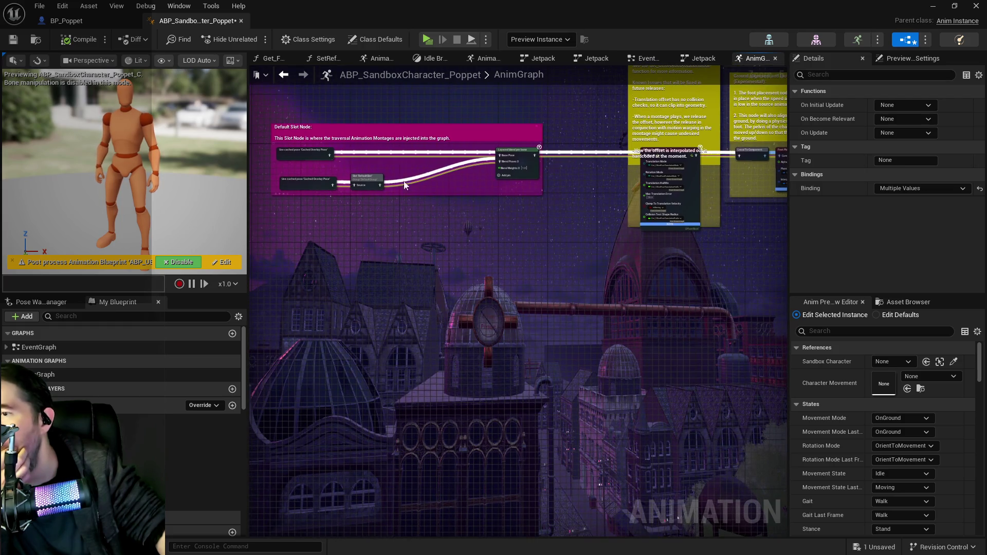
{"action": "left_click", "coordinate": [361, 186]}
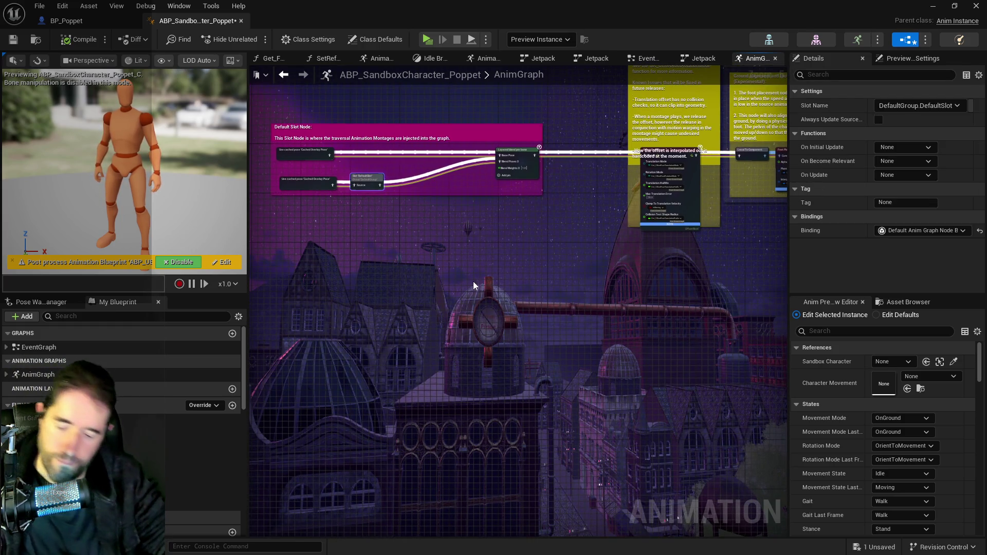
- Nudge Output Pose right, then pan back past the cached overlay poses to the Blend Poses nodes
{"action": "left_click_drag", "start_coordinate": [609, 295], "coordinate": [487, 283]}
{"action": "scroll", "coordinate": [487, 282], "scroll_direction": "down", "scroll_amount": 3}
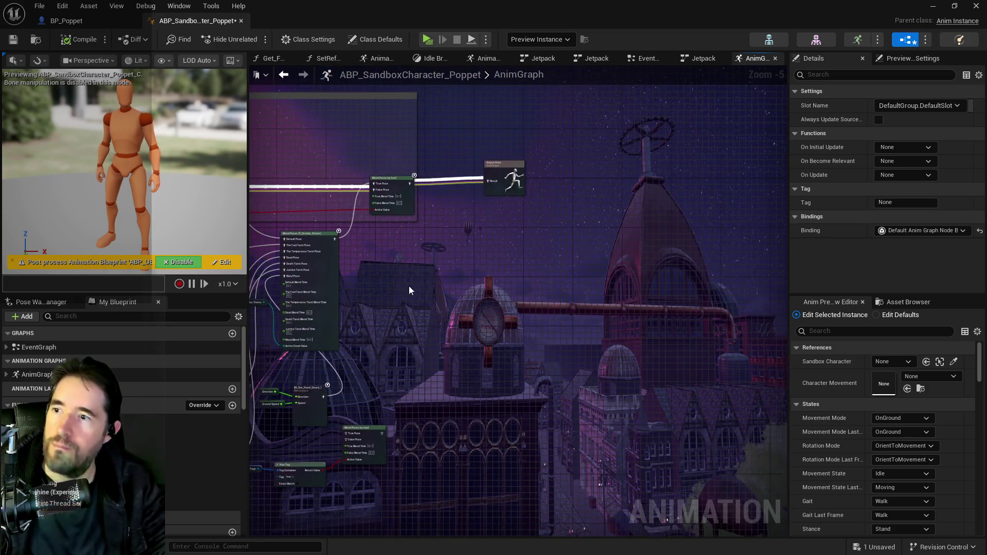
{"action": "left_click_drag", "start_coordinate": [409, 286], "coordinate": [691, 259]}
{"action": "left_click_drag", "start_coordinate": [723, 178], "coordinate": [746, 180]}
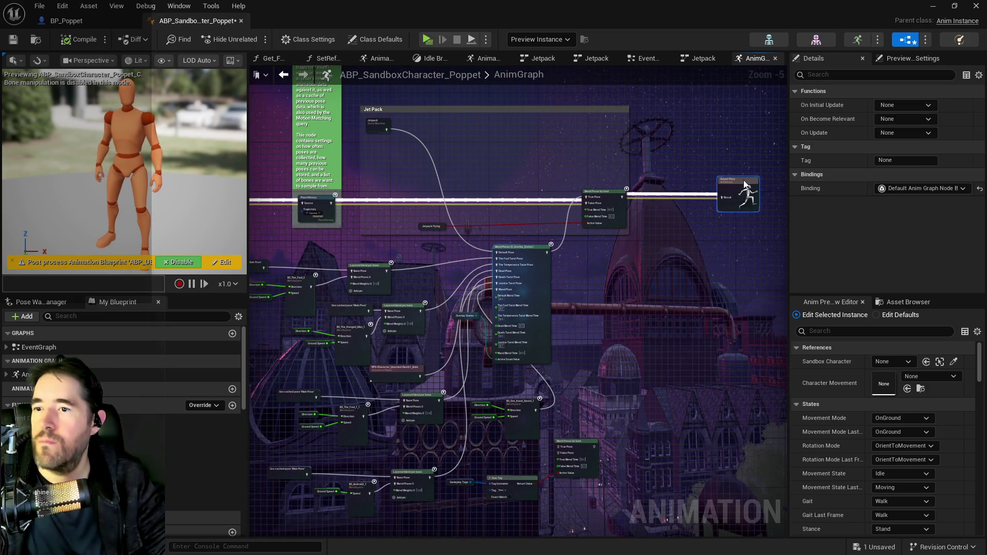
{"action": "key", "text": "alt+Left"}
{"action": "key", "text": "alt+Left"}
{"action": "key", "text": "alt+Left"}
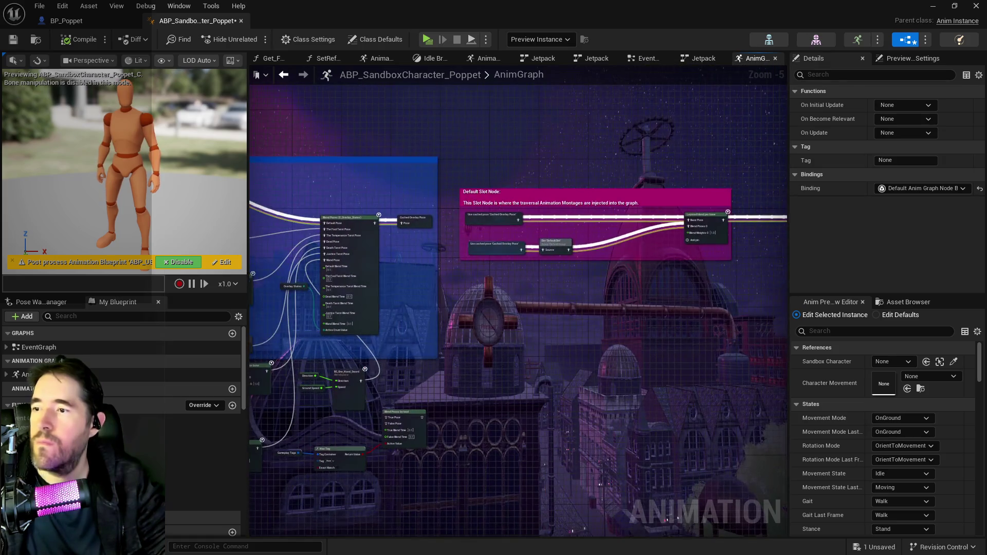
{"action": "left_click_drag", "start_coordinate": [616, 233], "coordinate": [598, 231]}
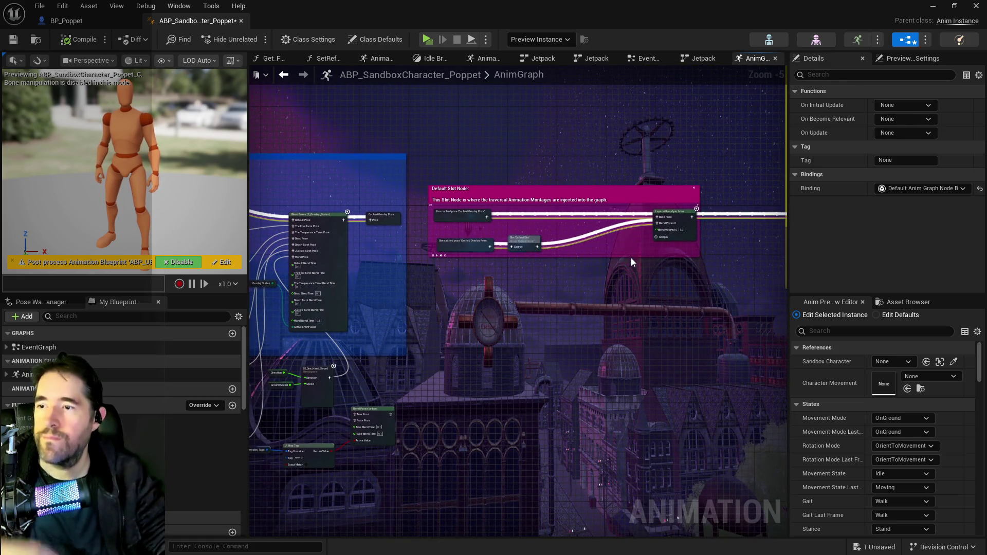
{"action": "scroll", "coordinate": [501, 261], "scroll_direction": "up", "scroll_amount": 2}
{"action": "left_click_drag", "start_coordinate": [384, 259], "coordinate": [464, 237]}
{"action": "left_click_drag", "start_coordinate": [536, 239], "coordinate": [278, 268]}
{"action": "left_click_drag", "start_coordinate": [534, 258], "coordinate": [344, 236]}
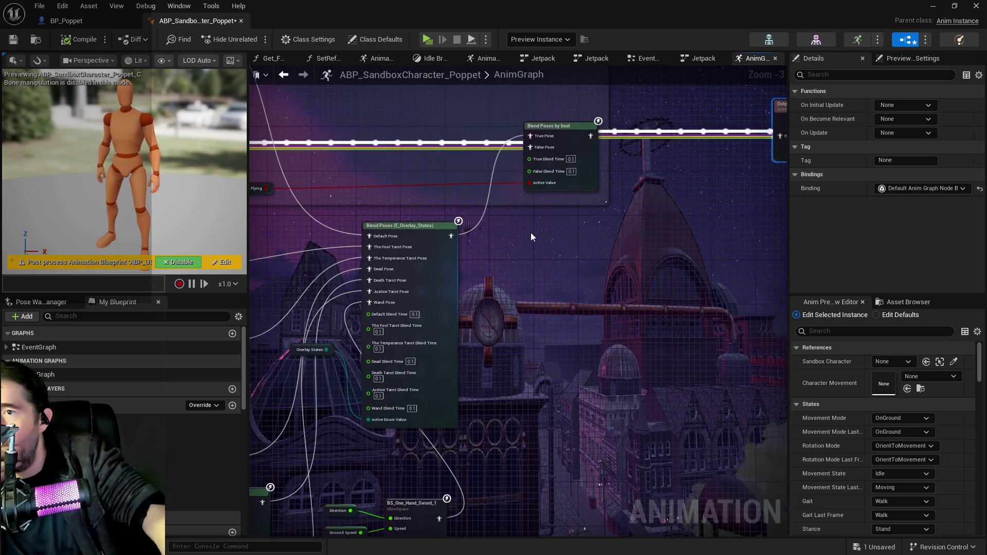
{"action": "left_click_drag", "start_coordinate": [530, 232], "coordinate": [693, 310]}
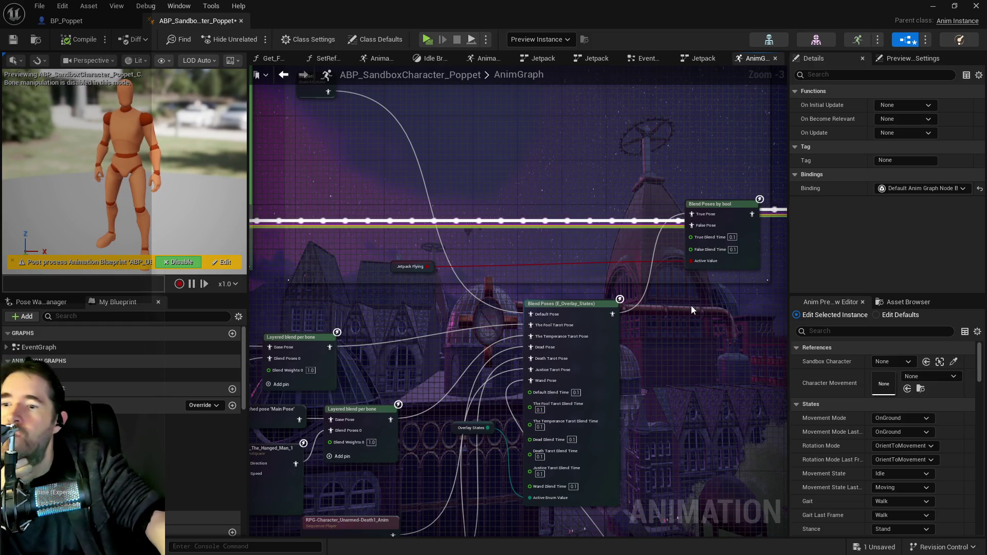
- Paste copies of Layered blend per bone and DefaultSlot beside the overlay Blend Poses node
{"action": "left_click", "coordinate": [727, 223]}
{"action": "left_click_drag", "start_coordinate": [689, 341], "coordinate": [781, 370]}
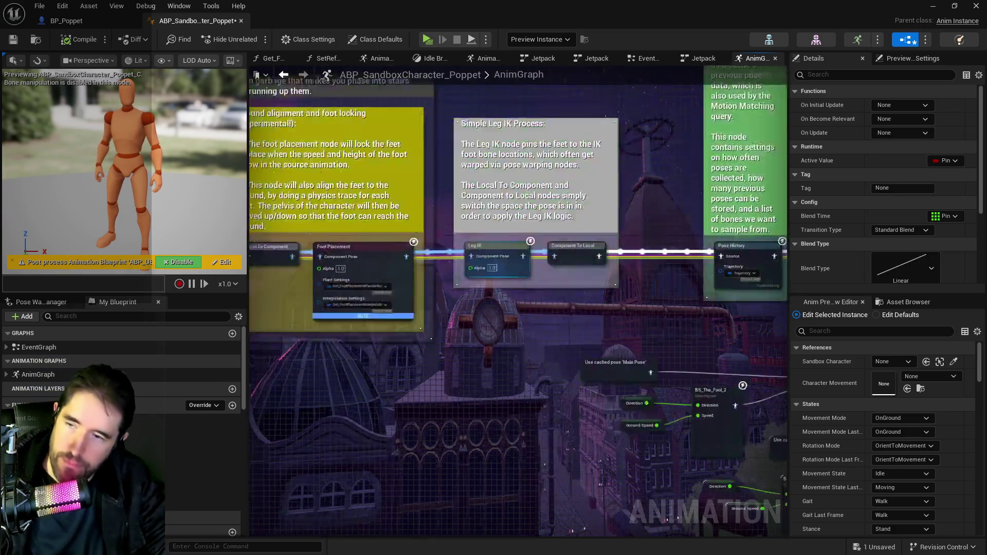
{"action": "left_click", "coordinate": [767, 304]}
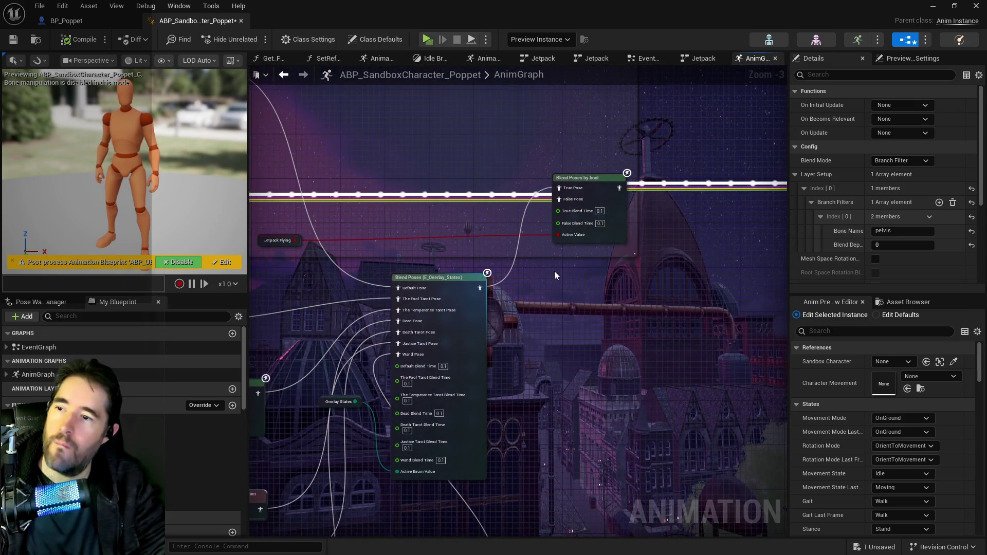
{"action": "key", "text": "ctrl+v"}
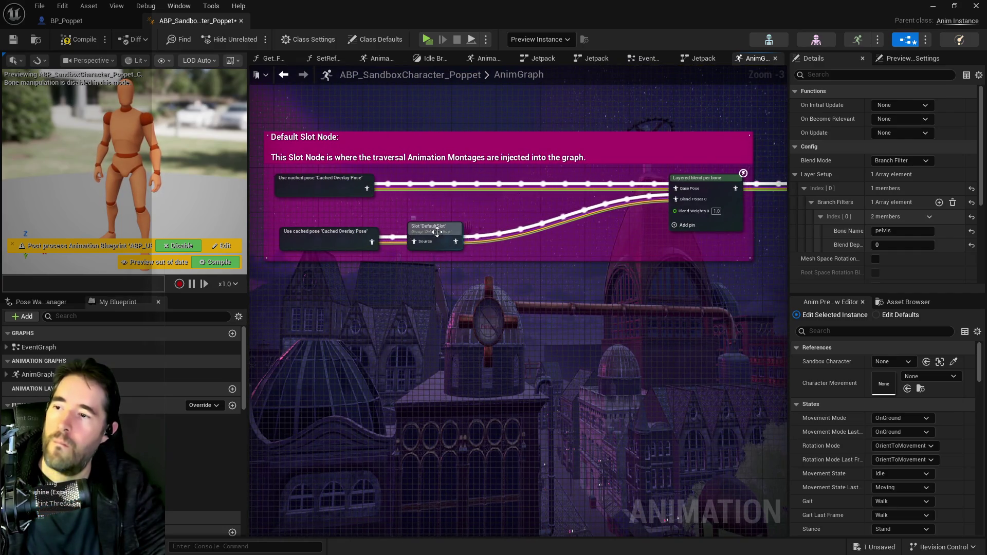
{"action": "left_click", "coordinate": [437, 232]}
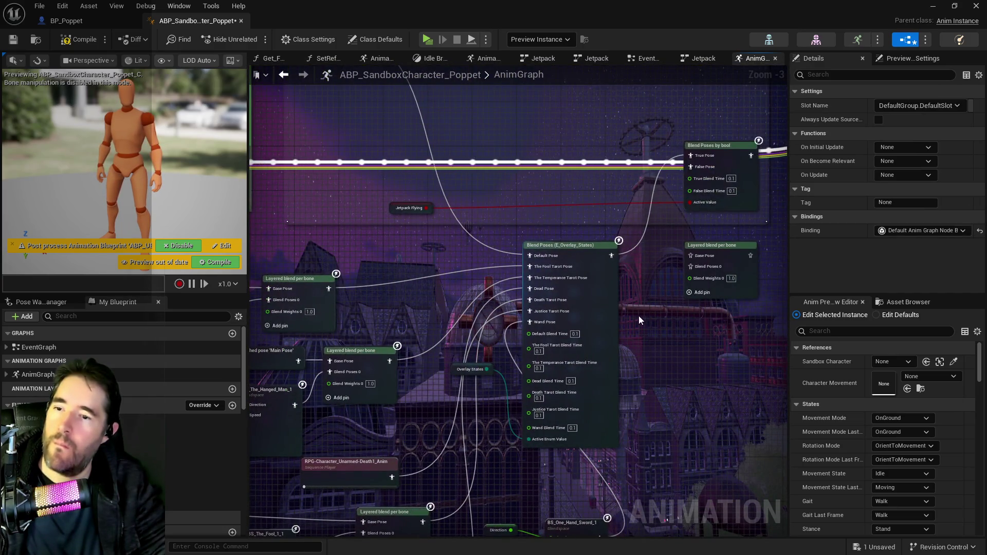
{"action": "key", "text": "ctrl+v"}
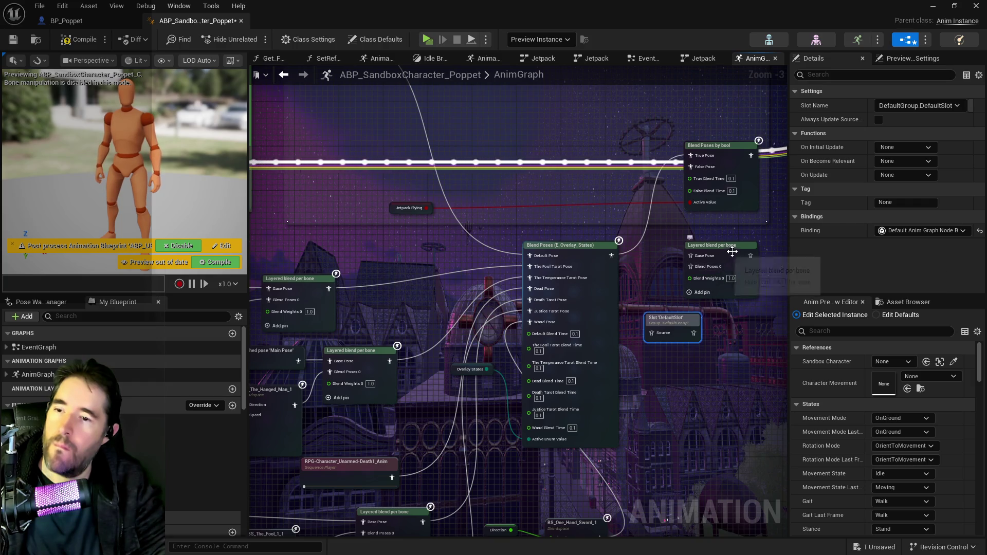
- Line up DefaultSlot between the blends, wire Blend Poses into Layered blend's Base Pose, then compile and save
{"action": "left_click_drag", "start_coordinate": [732, 251], "coordinate": [754, 251]}
{"action": "left_click_drag", "start_coordinate": [682, 322], "coordinate": [680, 285]}
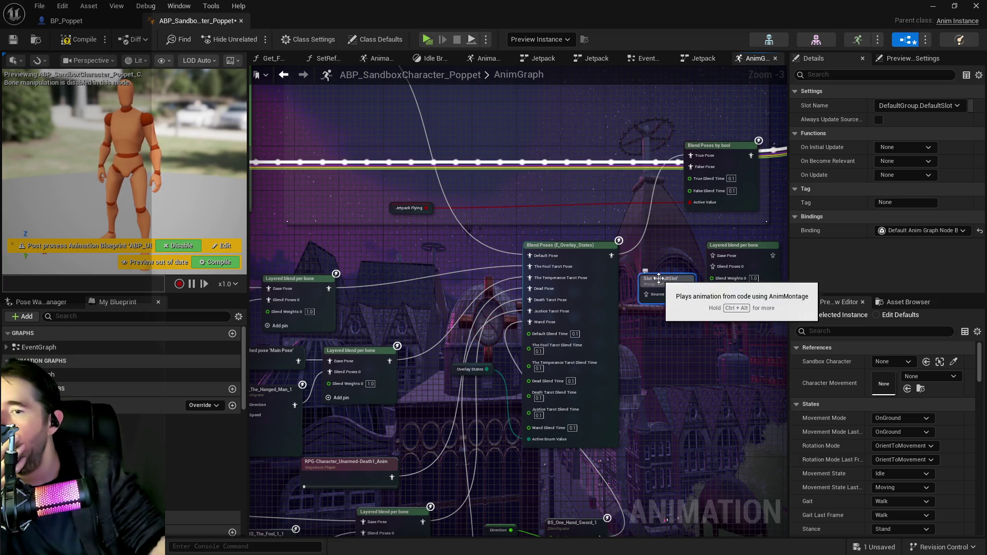
{"action": "left_click_drag", "start_coordinate": [665, 284], "coordinate": [668, 267]}
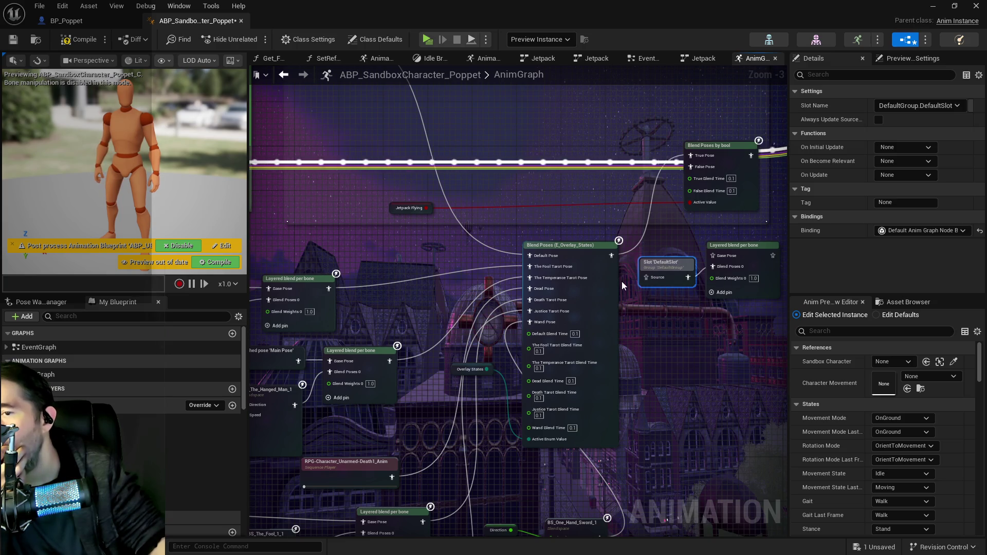
{"action": "left_click_drag", "start_coordinate": [624, 290], "coordinate": [622, 338]}
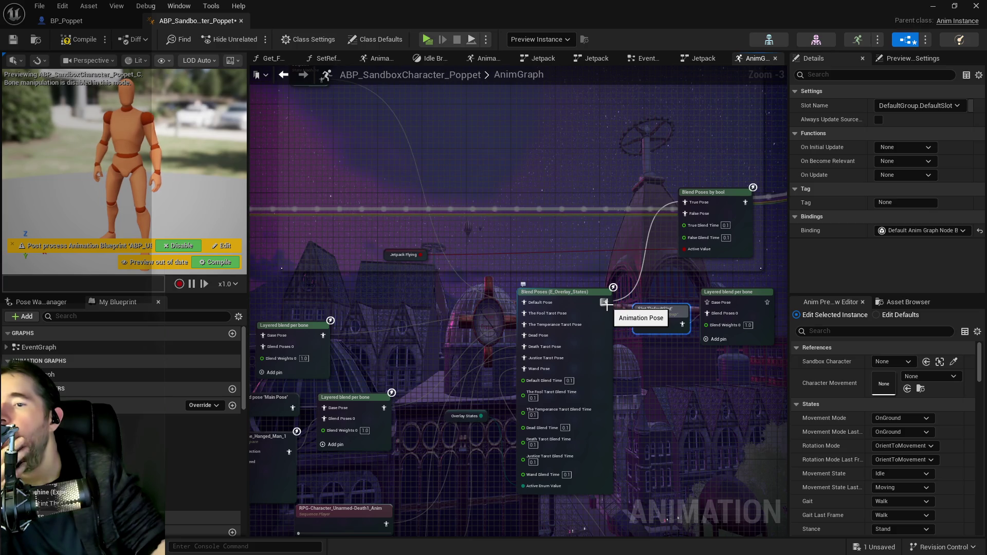
{"action": "left_click_drag", "start_coordinate": [612, 311], "coordinate": [608, 321]}
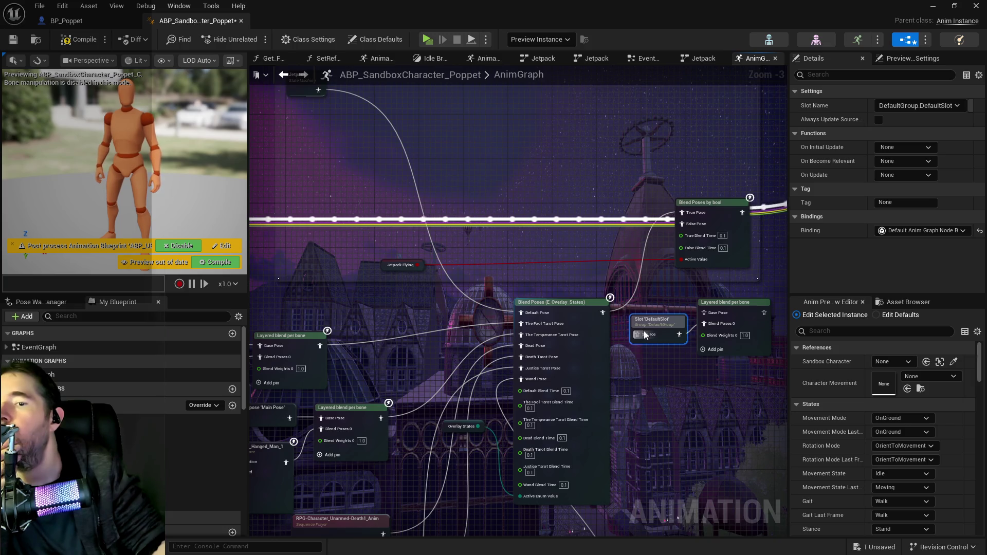
{"action": "left_click_drag", "start_coordinate": [600, 315], "coordinate": [693, 313]}
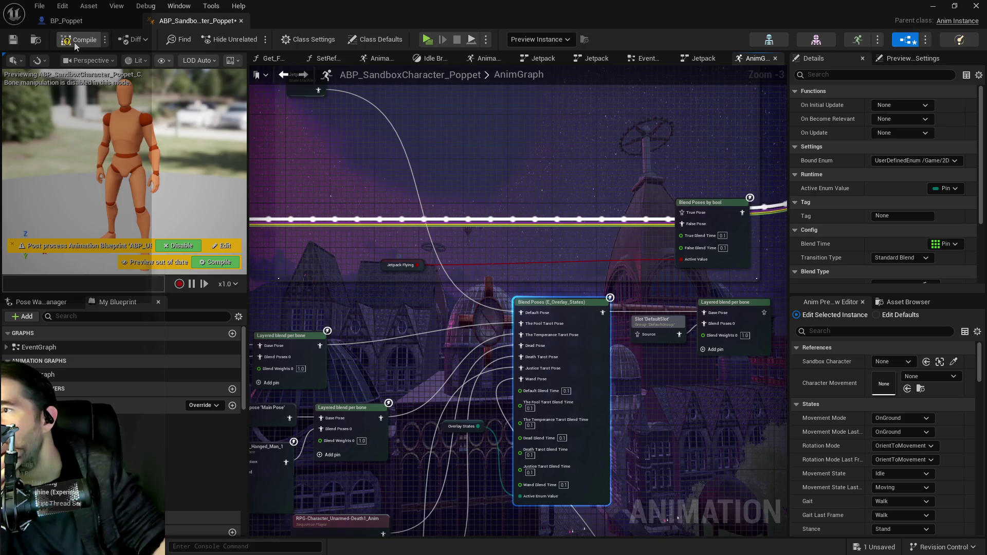
{"action": "key", "text": "F7"}
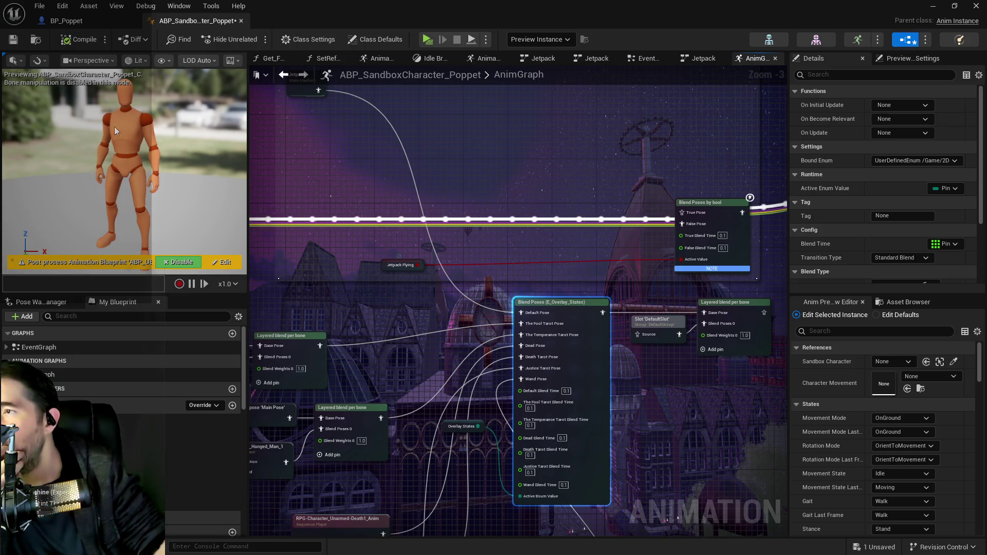
{"action": "left_click", "coordinate": [15, 40]}
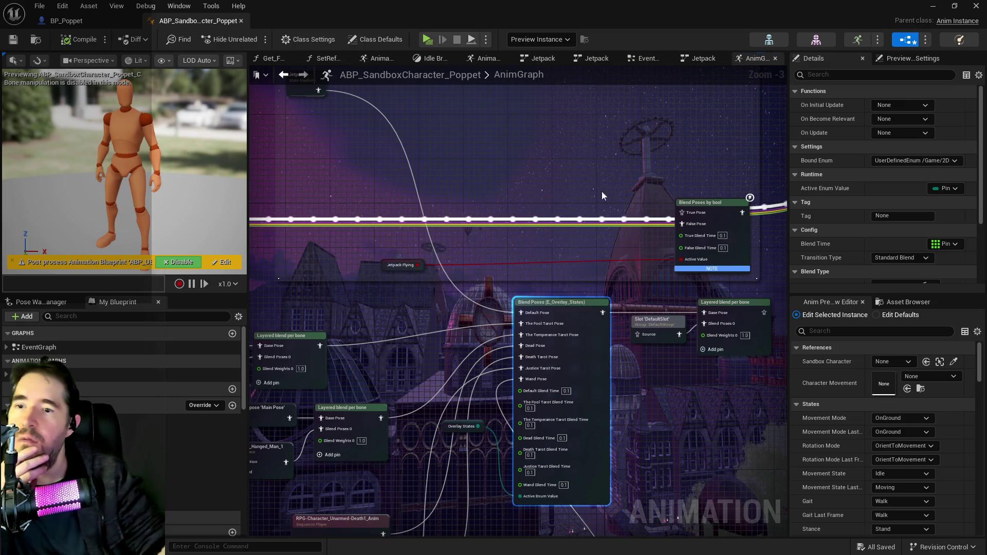
- Connect Layered blend per bone into Blend Poses by bool, then recompile and save
{"action": "left_click_drag", "start_coordinate": [763, 312], "coordinate": [641, 252]}
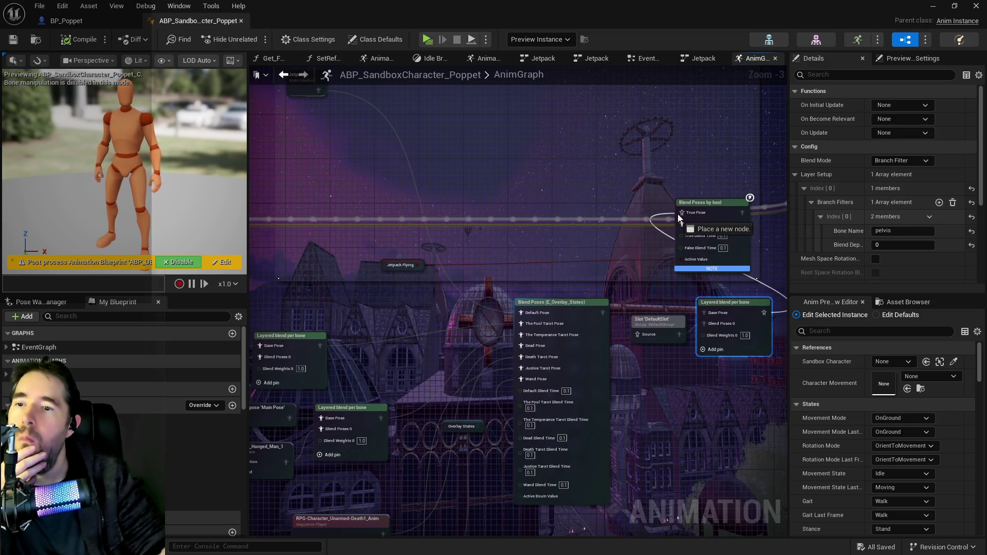
{"action": "left_click_drag", "start_coordinate": [678, 217], "coordinate": [681, 215]}
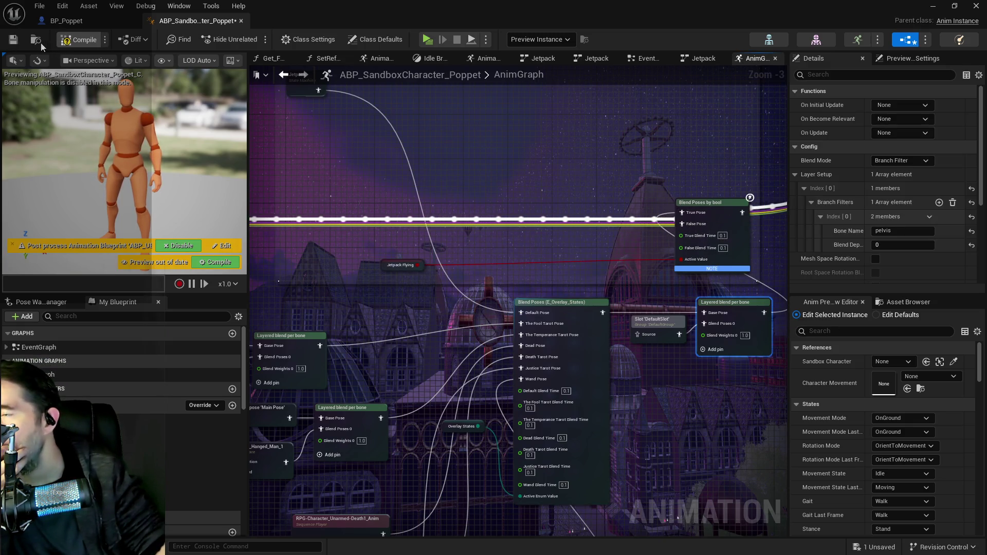
{"action": "left_click", "coordinate": [15, 43]}
{"action": "left_click", "coordinate": [15, 44]}
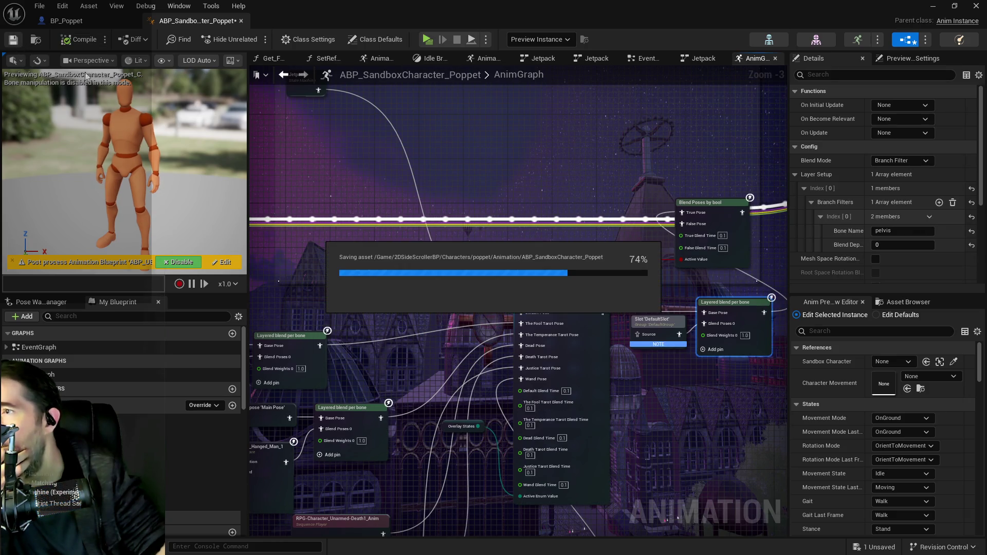
{"action": "mouse_move", "coordinate": [569, 325]}
{"action": "left_mouse_down"}
{"action": "mouse_move", "coordinate": [545, 307]}
{"action": "mouse_move", "coordinate": [424, 303]}
{"action": "left_mouse_up"}
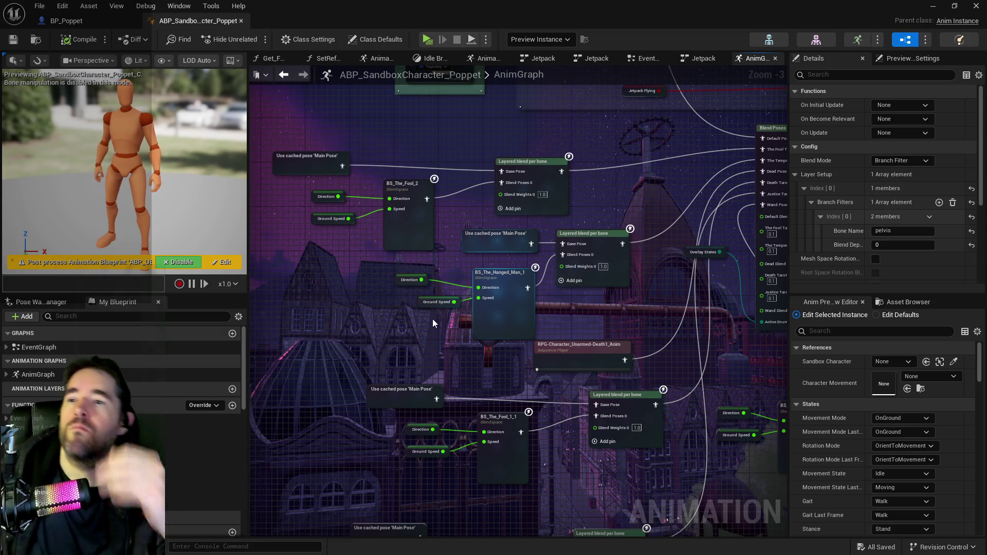
{"action": "mouse_move", "coordinate": [592, 222]}
{"action": "left_mouse_down"}
{"action": "mouse_move", "coordinate": [599, 324]}
{"action": "mouse_move", "coordinate": [530, 338]}
{"action": "left_mouse_up"}
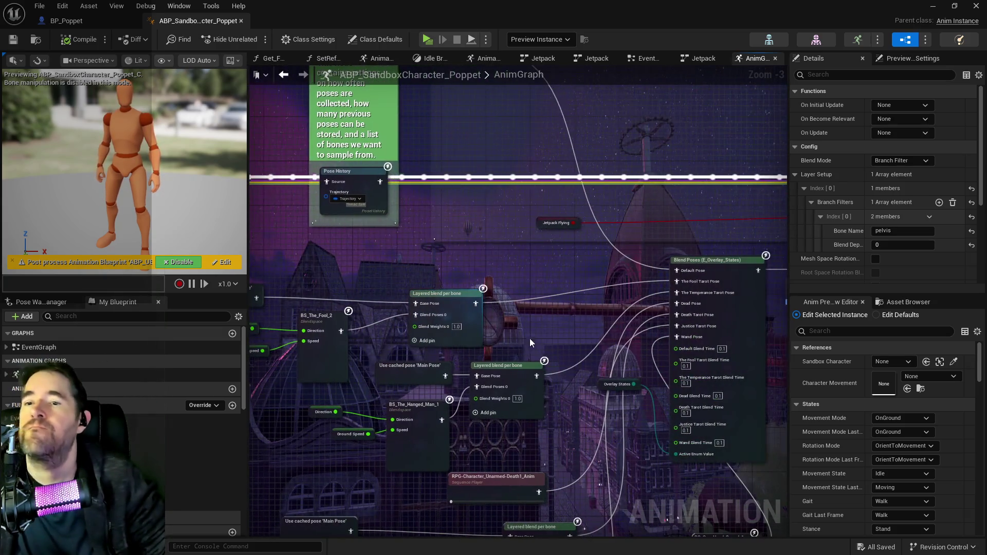
{"action": "left_click_drag", "start_coordinate": [573, 294], "coordinate": [543, 386]}
{"action": "scroll", "coordinate": [543, 386], "scroll_direction": "down", "scroll_amount": 2}
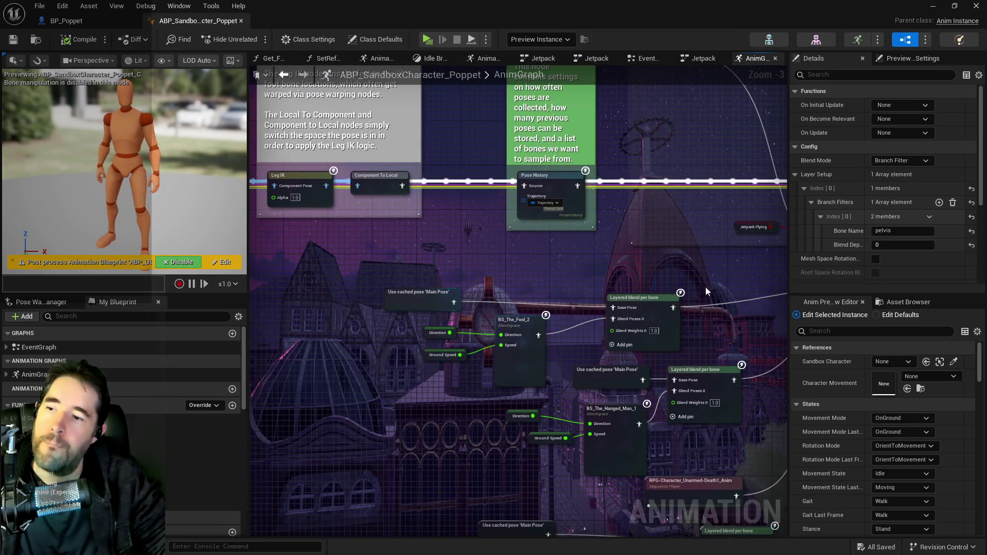
{"action": "mouse_move", "coordinate": [458, 284]}
{"action": "left_mouse_down"}
{"action": "mouse_move", "coordinate": [690, 288]}
{"action": "mouse_move", "coordinate": [381, 235]}
{"action": "left_mouse_up"}
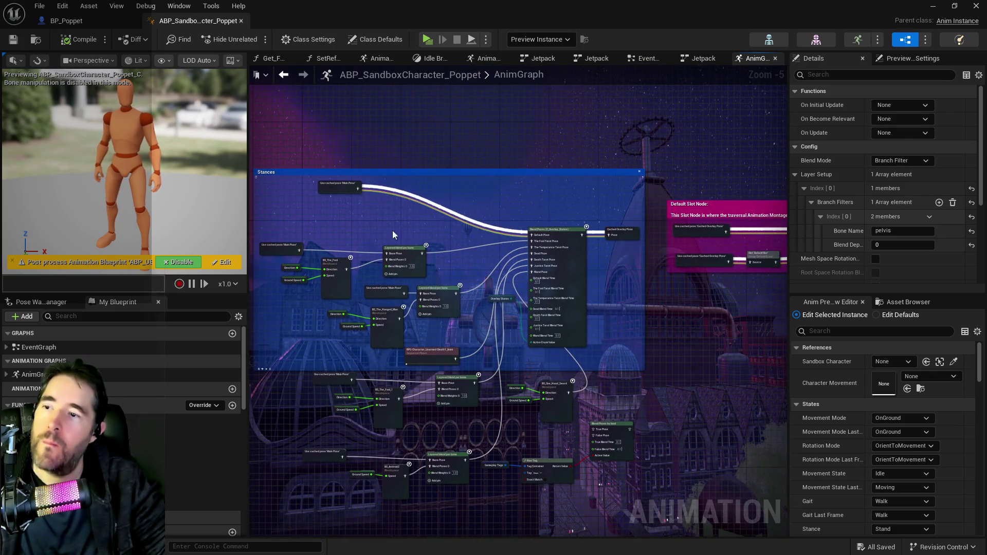
{"action": "mouse_move", "coordinate": [404, 230]}
{"action": "left_mouse_down"}
{"action": "mouse_move", "coordinate": [288, 216]}
{"action": "mouse_move", "coordinate": [360, 309]}
{"action": "mouse_move", "coordinate": [445, 174]}
{"action": "left_mouse_up"}
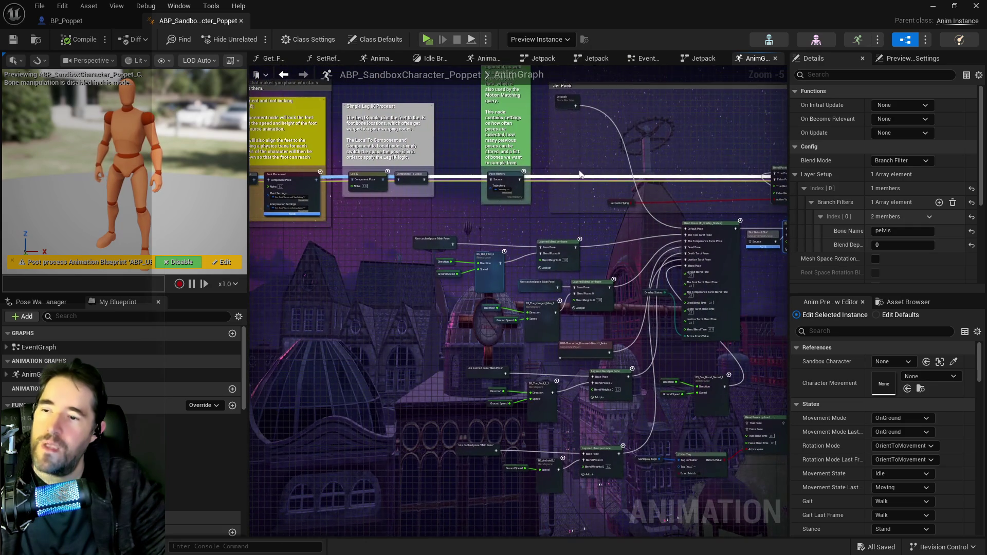
{"action": "left_click_drag", "start_coordinate": [686, 199], "coordinate": [505, 199]}
{"action": "scroll", "coordinate": [584, 236], "scroll_direction": "up", "scroll_amount": 3}
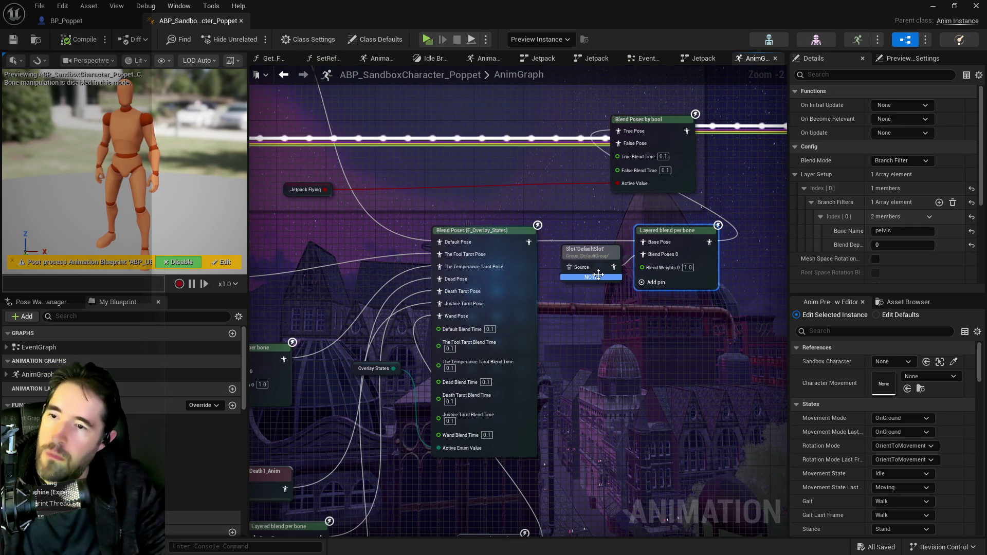
- Connect the Blend Poses output into the Slot 'DefaultSlot' Source pin, then compile and save
{"action": "left_click", "coordinate": [599, 274]}
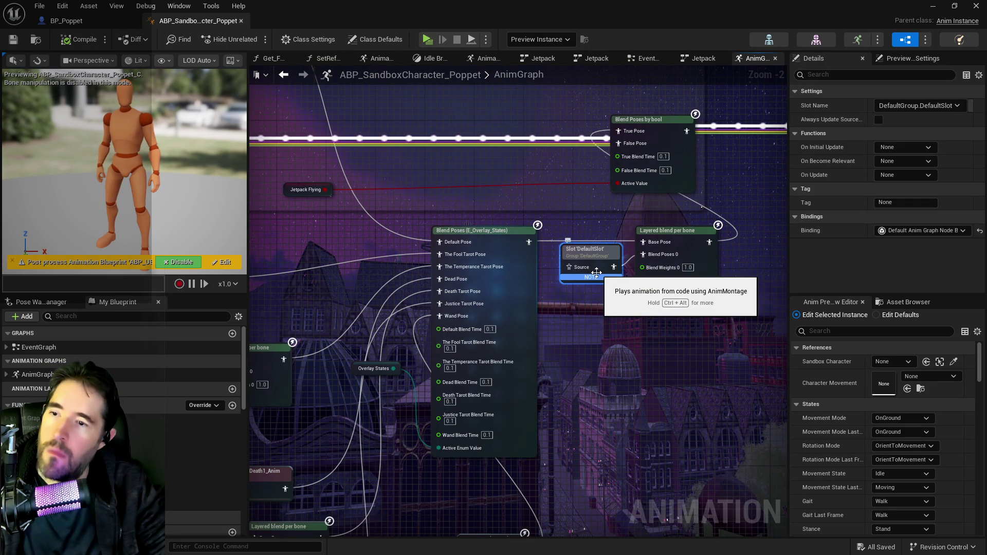
{"action": "left_click_drag", "start_coordinate": [561, 301], "coordinate": [613, 348]}
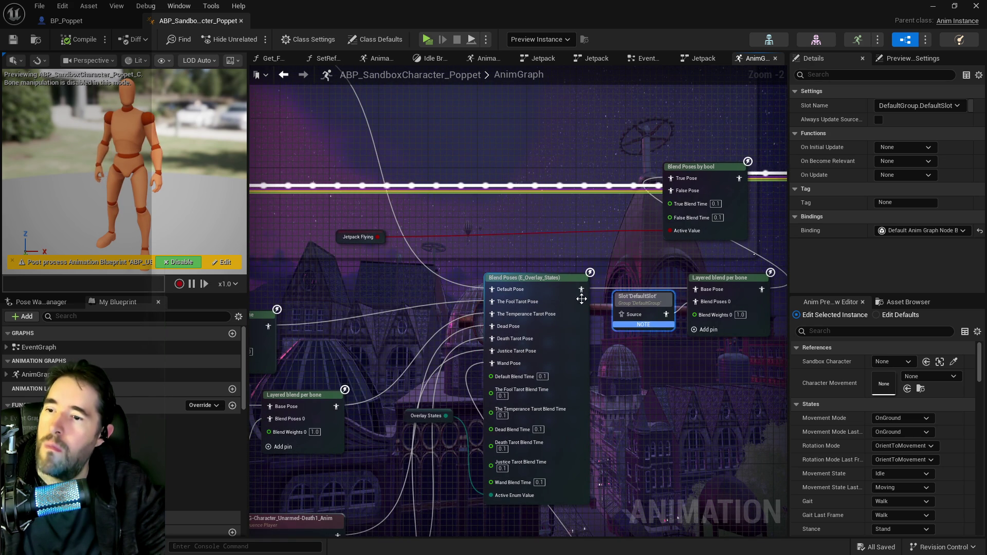
{"action": "left_click_drag", "start_coordinate": [581, 289], "coordinate": [621, 322]}
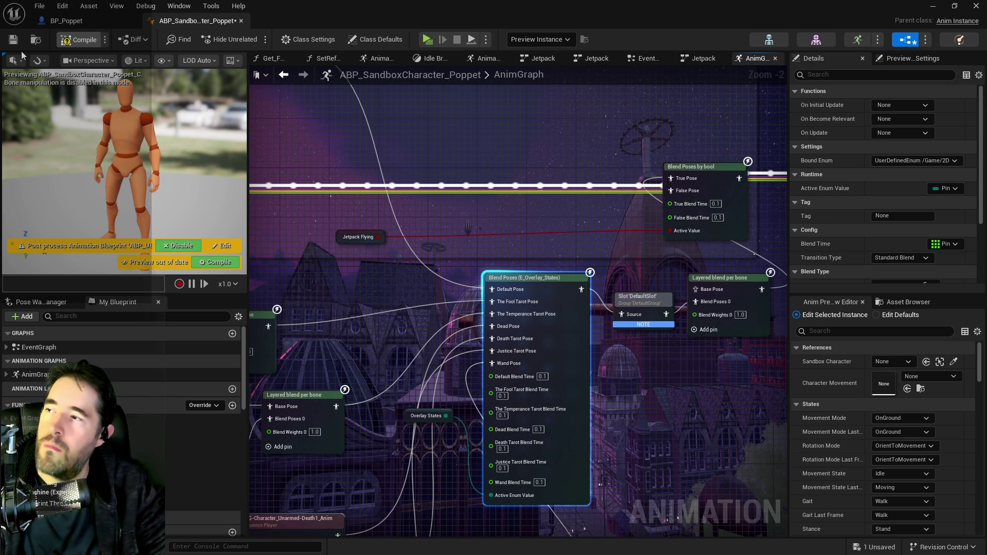
{"action": "key", "text": "F7"}
{"action": "left_click", "coordinate": [14, 40]}
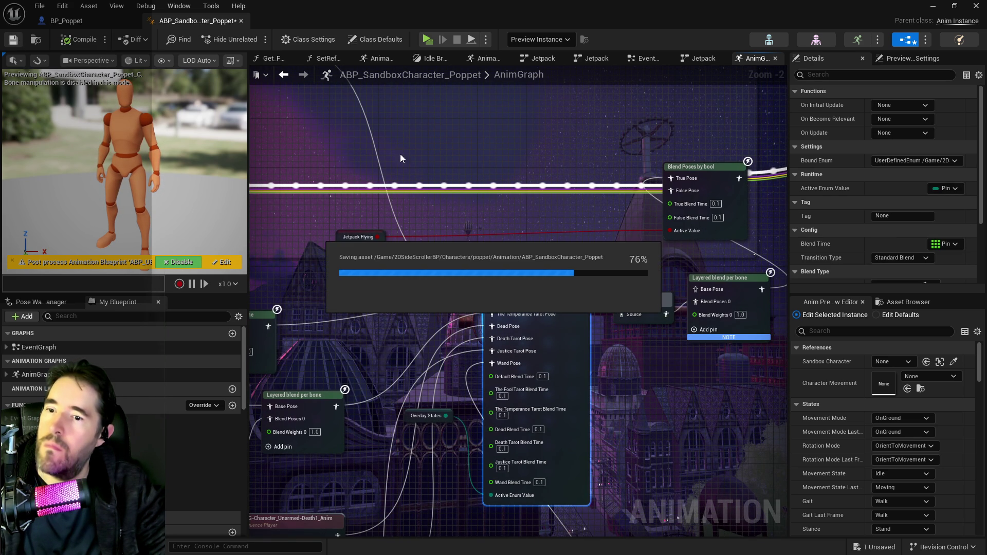
- Feed the Slot's output pose into the next blend node, then compile and save
{"action": "left_click_drag", "start_coordinate": [655, 385], "coordinate": [609, 381]}
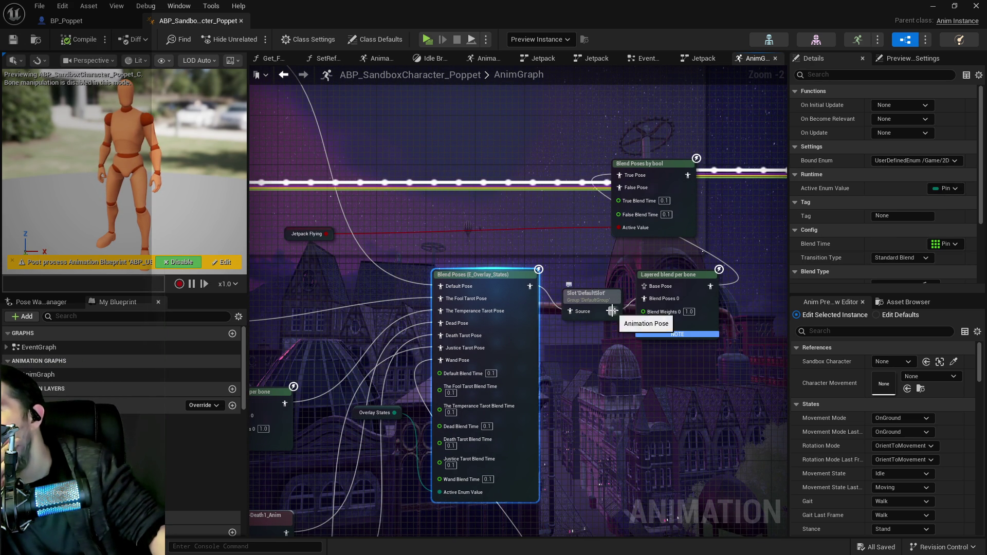
{"action": "left_click_drag", "start_coordinate": [615, 310], "coordinate": [549, 215]}
{"action": "left_click_drag", "start_coordinate": [614, 175], "coordinate": [621, 175]}
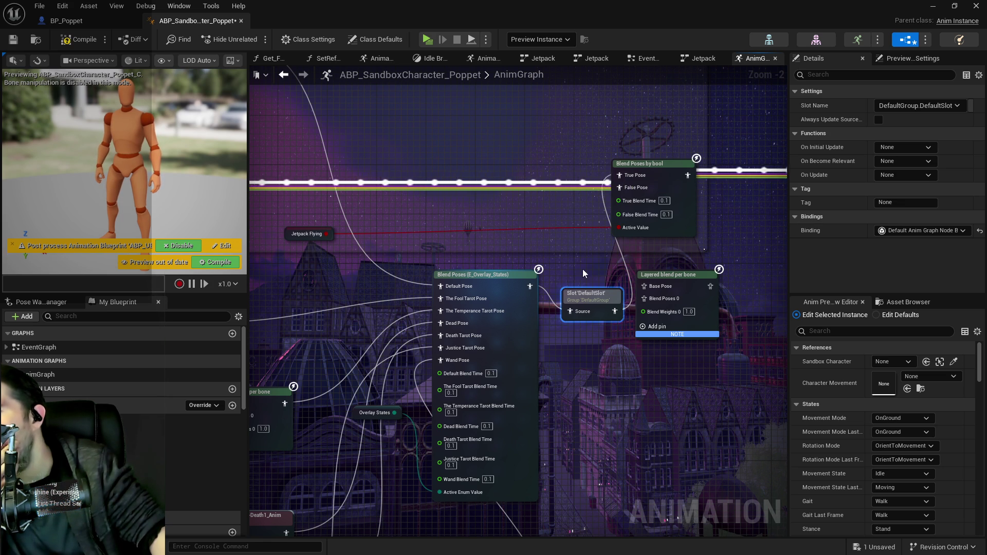
{"action": "mouse_move", "coordinate": [586, 289]}
{"action": "left_mouse_down"}
{"action": "mouse_move", "coordinate": [637, 267]}
{"action": "mouse_move", "coordinate": [643, 220]}
{"action": "left_mouse_up"}
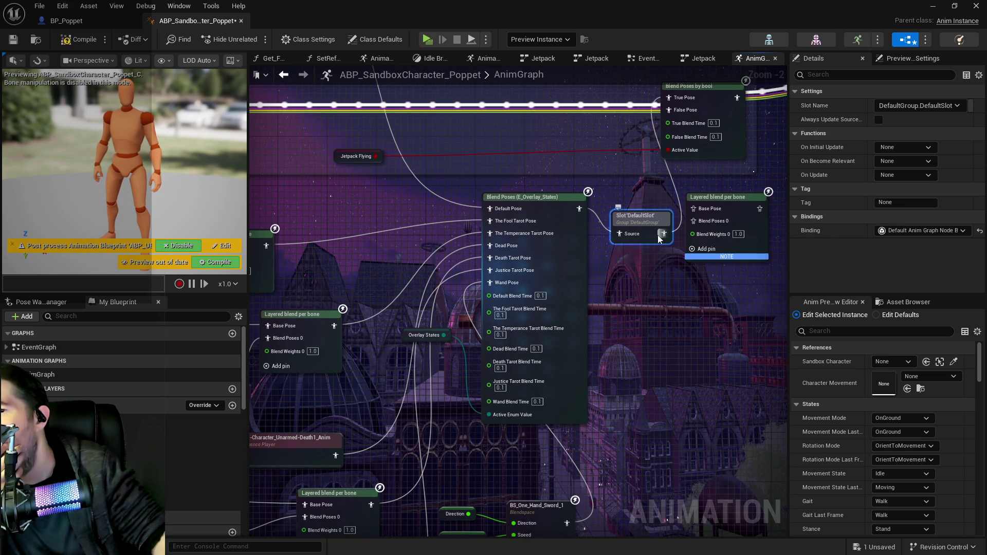
{"action": "mouse_move", "coordinate": [646, 236]}
{"action": "left_mouse_down"}
{"action": "mouse_move", "coordinate": [736, 297]}
{"action": "mouse_move", "coordinate": [786, 279]}
{"action": "mouse_move", "coordinate": [577, 307]}
{"action": "left_mouse_up"}
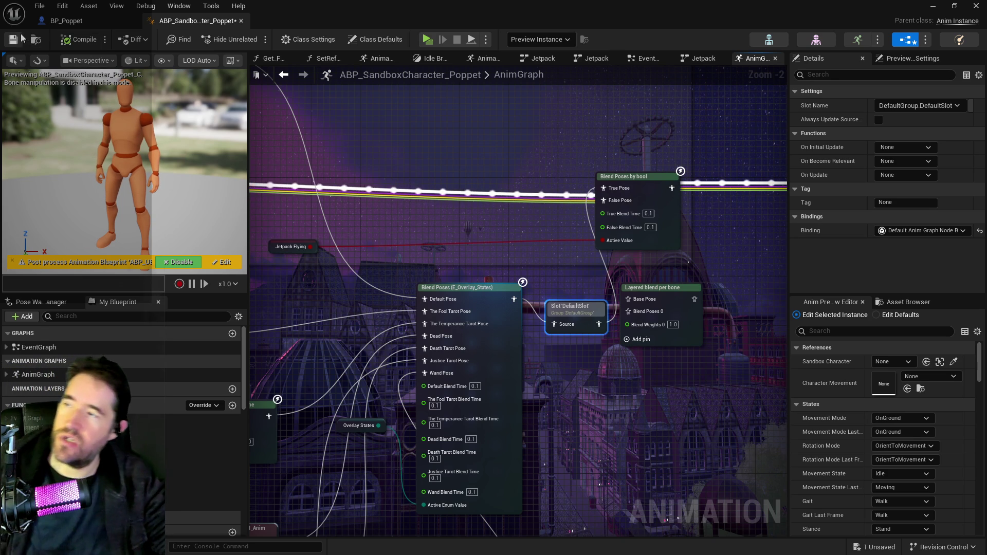
{"action": "left_click", "coordinate": [13, 40]}
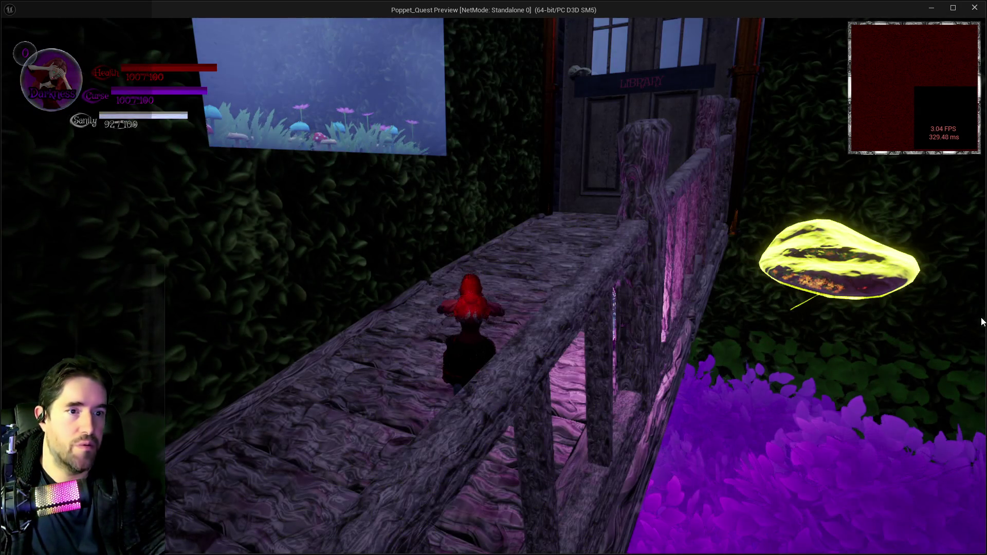
- Run Poppet along the bridge and activate The World card from the card overlay
{"action": "key", "text": "w"}
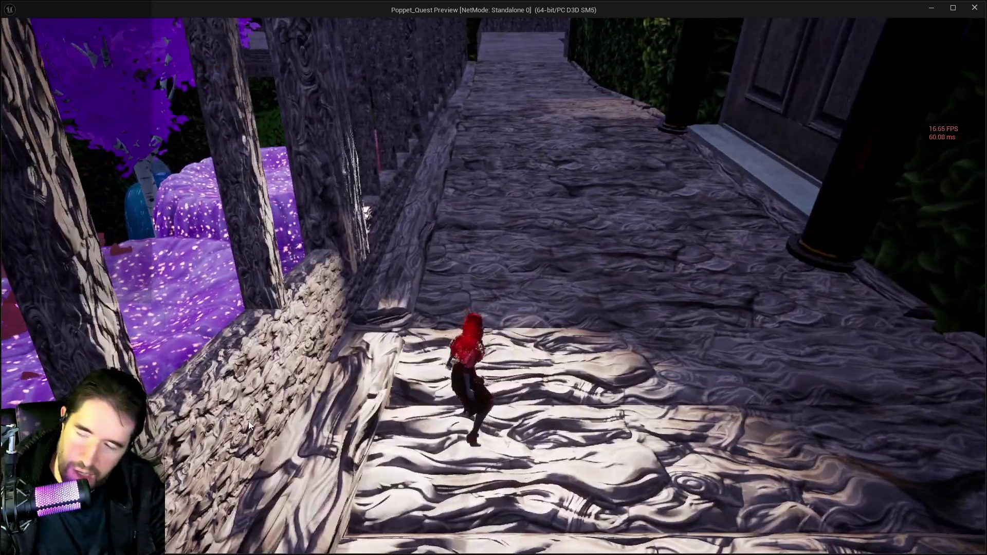
{"action": "key", "text": "Tab"}
{"action": "left_click", "coordinate": [304, 501]}
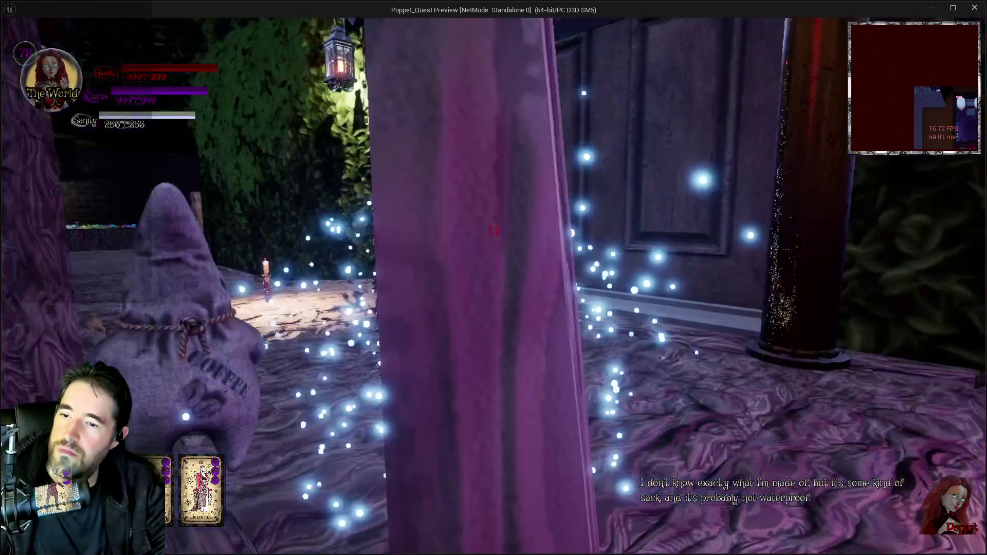
- Run toward the door, take off with the bat-winged jetpack and glide over the fence
{"action": "key", "text": "w"}
{"action": "key", "text": "w"}
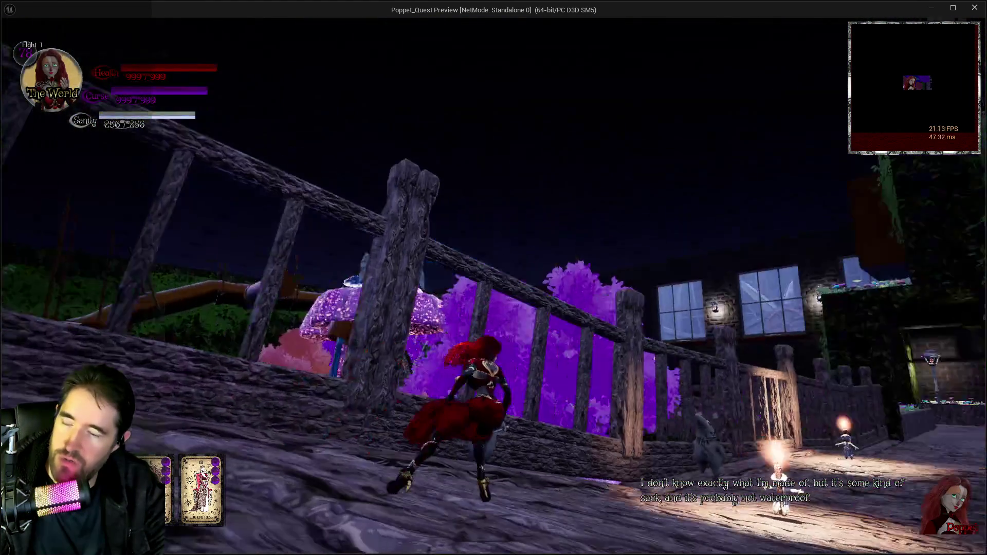
{"action": "key", "text": "space"}
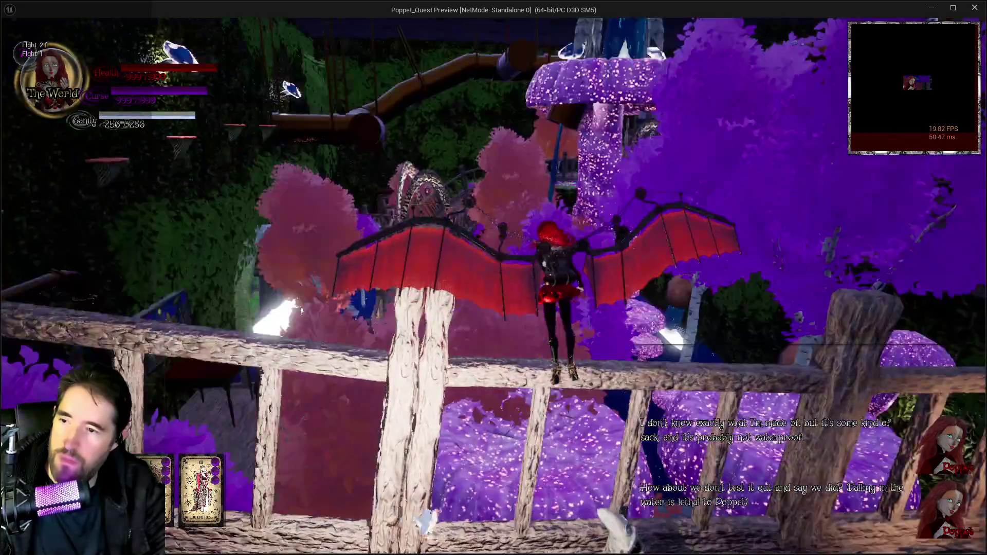
{"action": "key", "text": "w"}
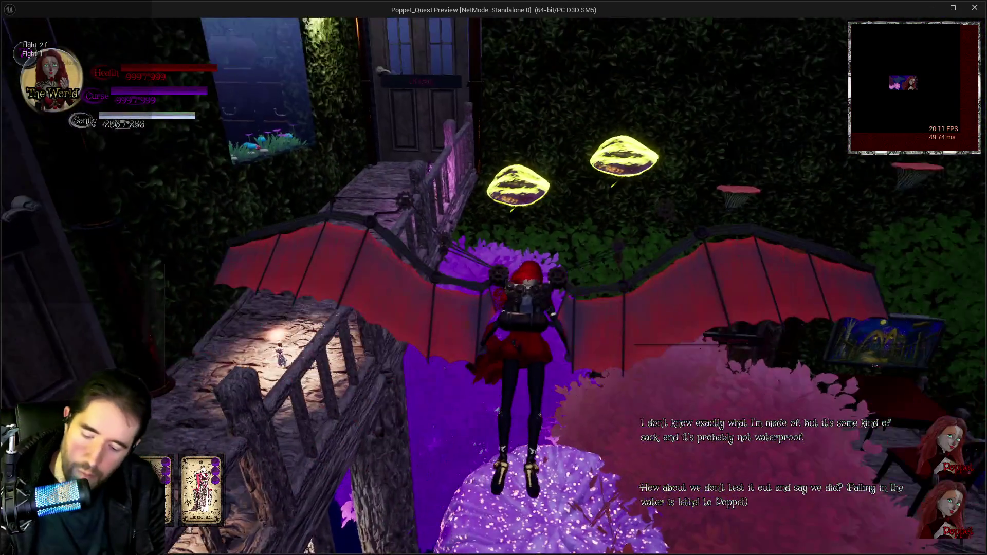
- Assign a tarot card to a numbered slot in the card menu, then resume flying
{"action": "key", "text": "Tab"}
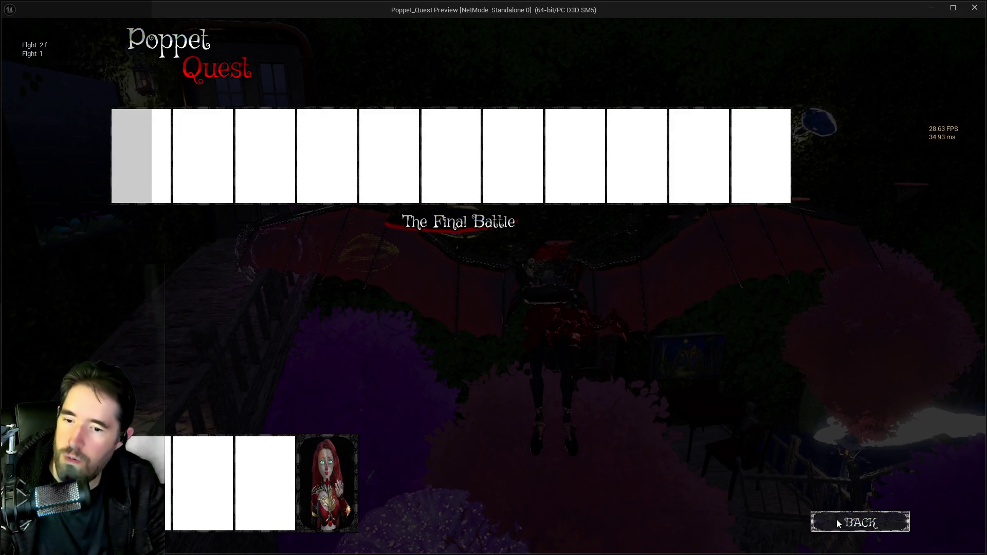
{"action": "left_click", "coordinate": [837, 520]}
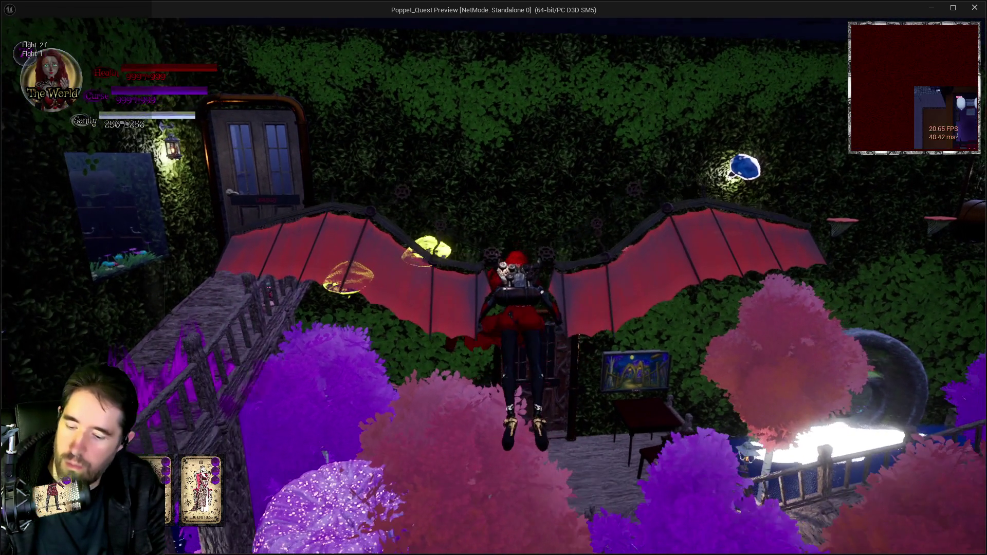
{"action": "key", "text": "Tab"}
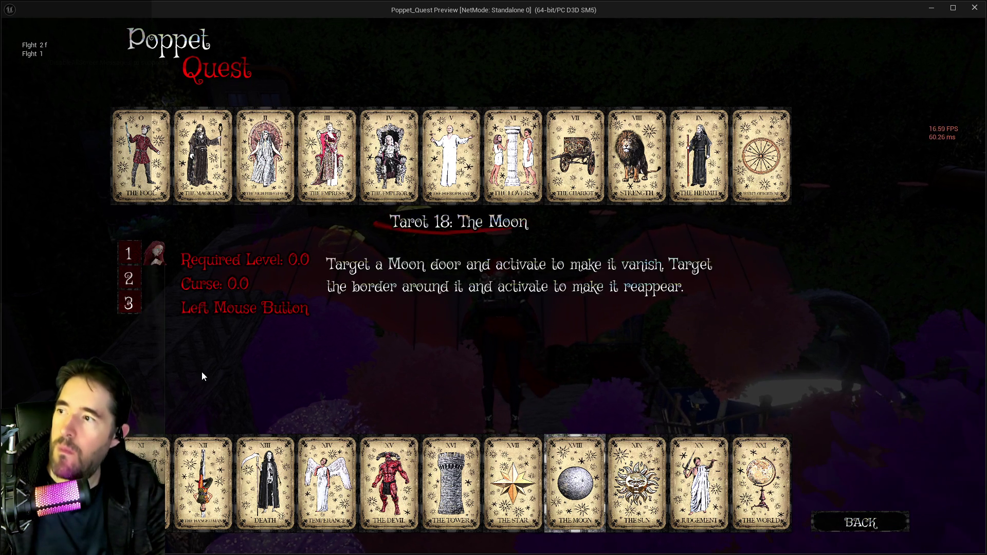
{"action": "left_click_drag", "start_coordinate": [265, 484], "coordinate": [142, 283]}
{"action": "key", "text": "Tab"}
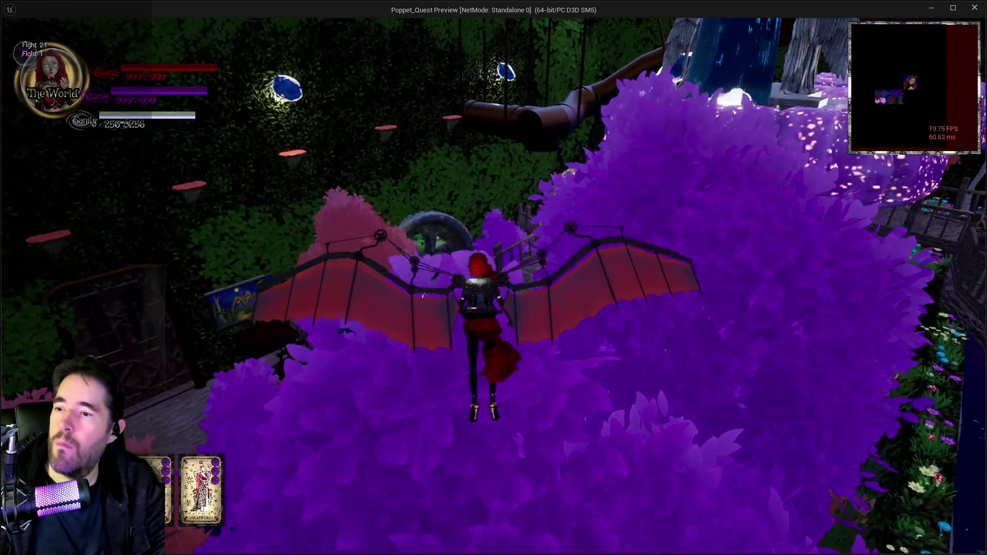
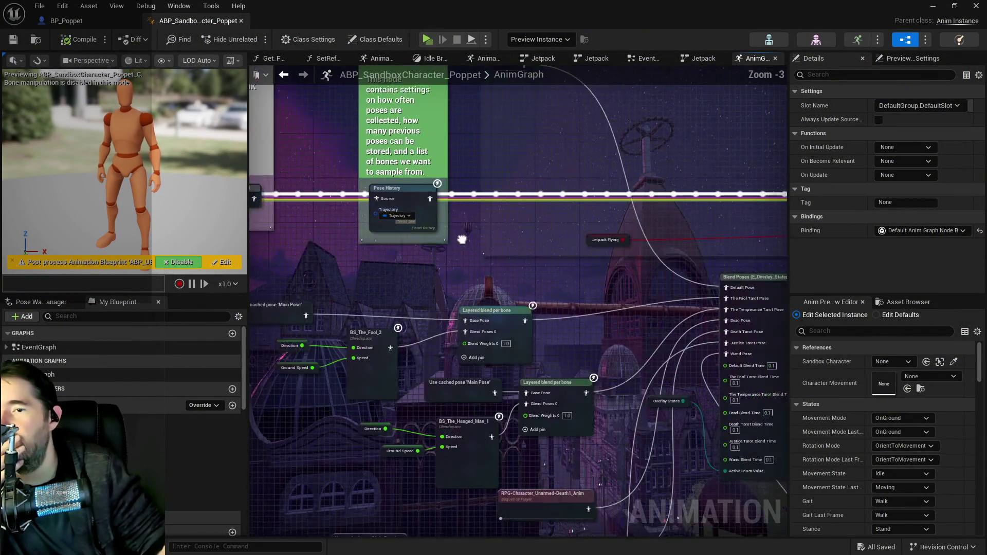
- Paste a Jetpack_1 copy into the first layered blend's Base Pose, deleting its cached Main Pose
{"action": "left_click", "coordinate": [481, 124]}
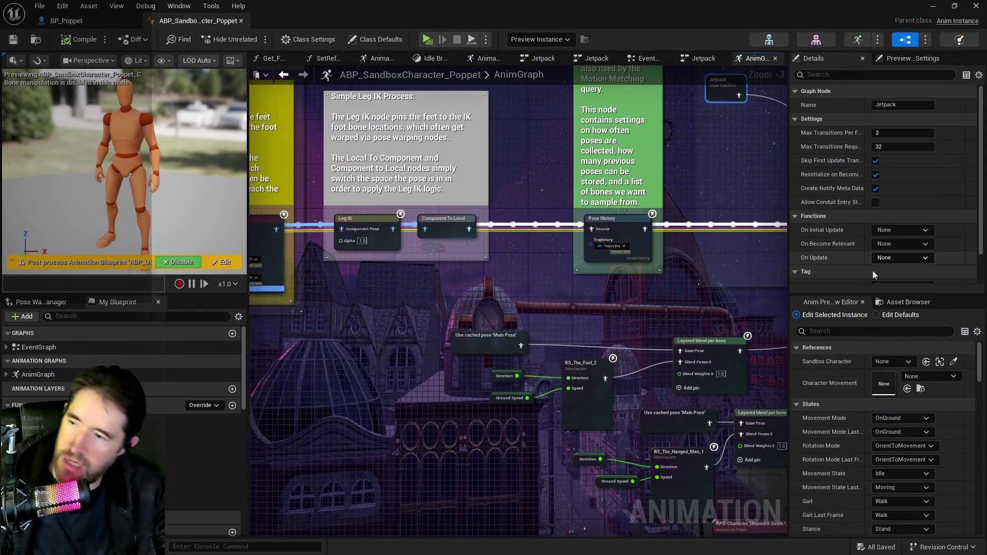
{"action": "key", "text": "ctrl+v"}
{"action": "left_click_drag", "start_coordinate": [572, 334], "coordinate": [680, 352]}
{"action": "left_click", "coordinate": [488, 345]}
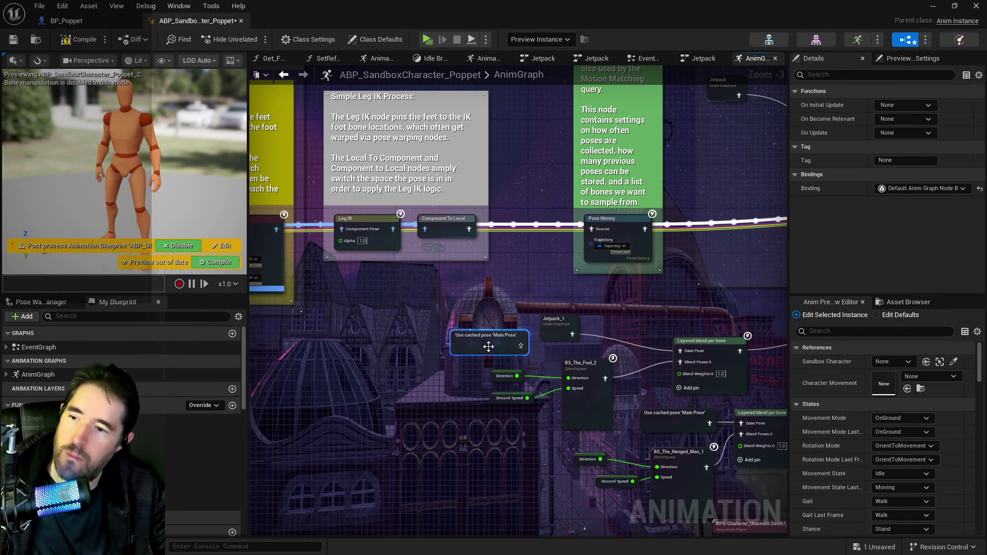
{"action": "key", "text": "Delete"}
- Wire a pasted Jetpack_2 into the second layered blend's Base Pose, replacing its cached Main Pose
{"action": "left_click_drag", "start_coordinate": [637, 390], "coordinate": [454, 381]}
{"action": "key", "text": "ctrl+v"}
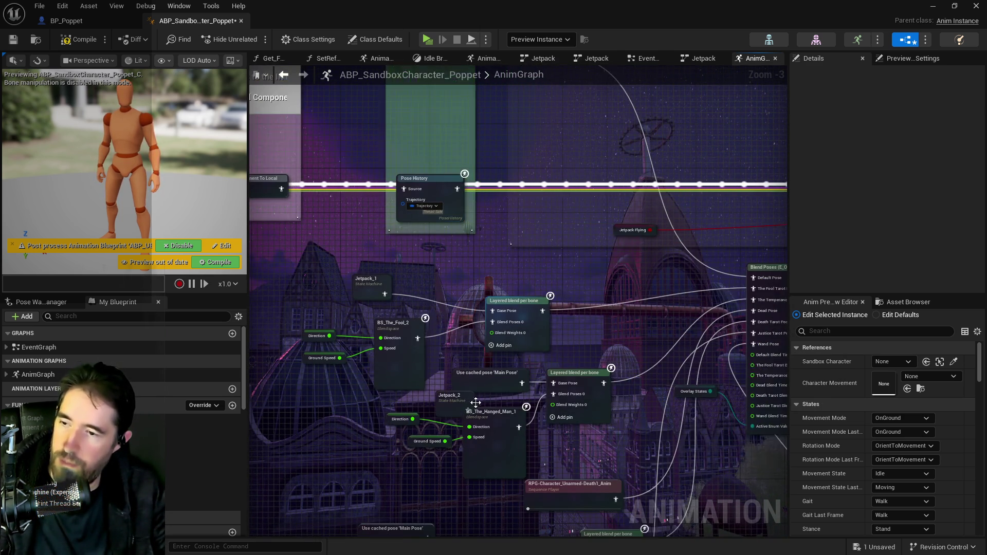
{"action": "left_click", "coordinate": [456, 400]}
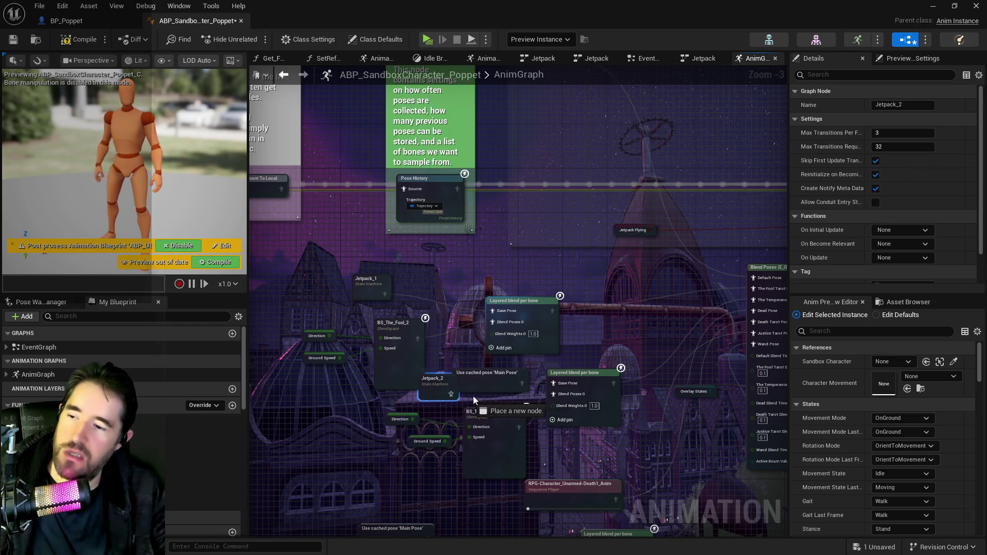
{"action": "left_click_drag", "start_coordinate": [550, 386], "coordinate": [553, 383]}
{"action": "left_click", "coordinate": [507, 391]}
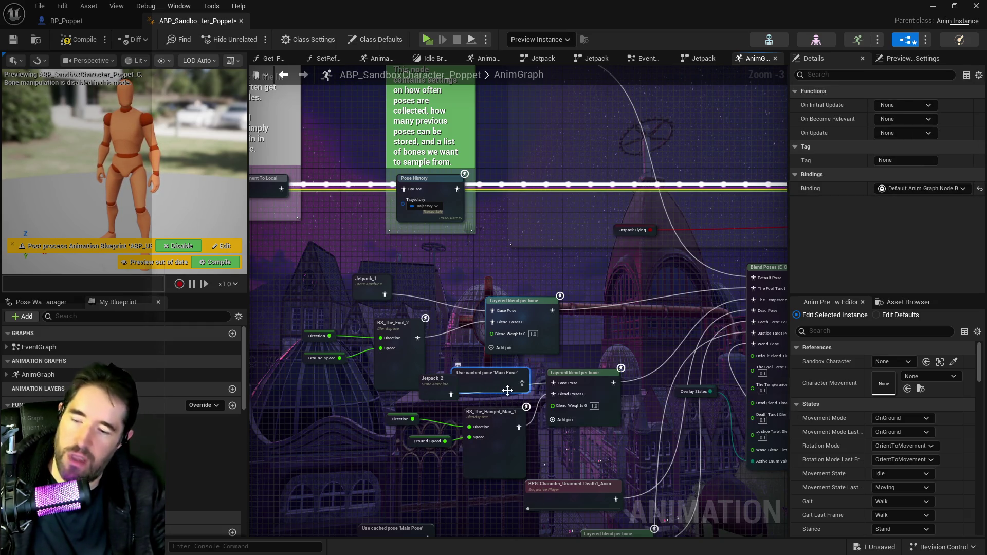
{"action": "key", "text": "Delete"}
{"action": "left_click_drag", "start_coordinate": [442, 384], "coordinate": [497, 378]}
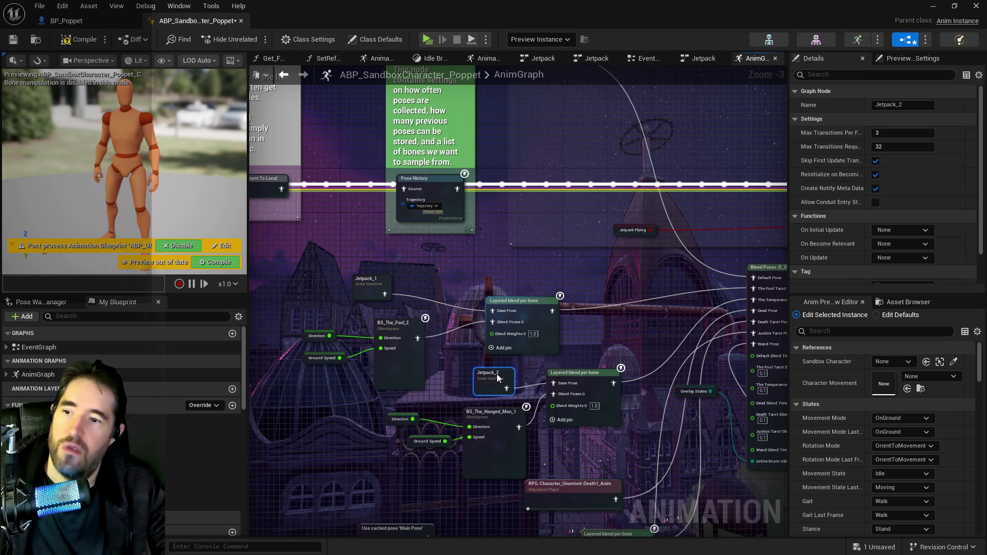
{"action": "left_click", "coordinate": [560, 382]}
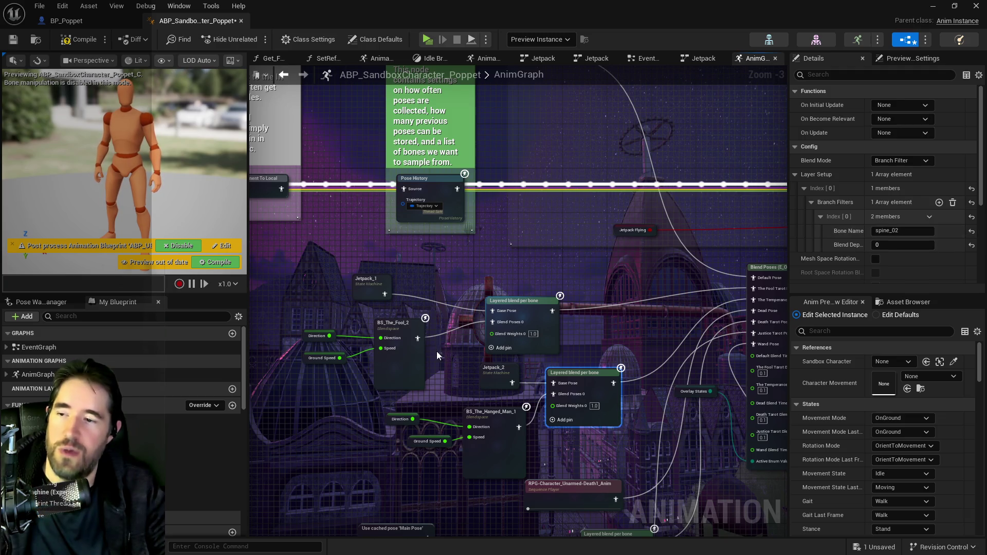
- Move to the lower blend nodes and paste a Jetpack_3 state machine copy
{"action": "left_click_drag", "start_coordinate": [510, 418], "coordinate": [504, 346]}
{"action": "left_click_drag", "start_coordinate": [619, 411], "coordinate": [525, 318]}
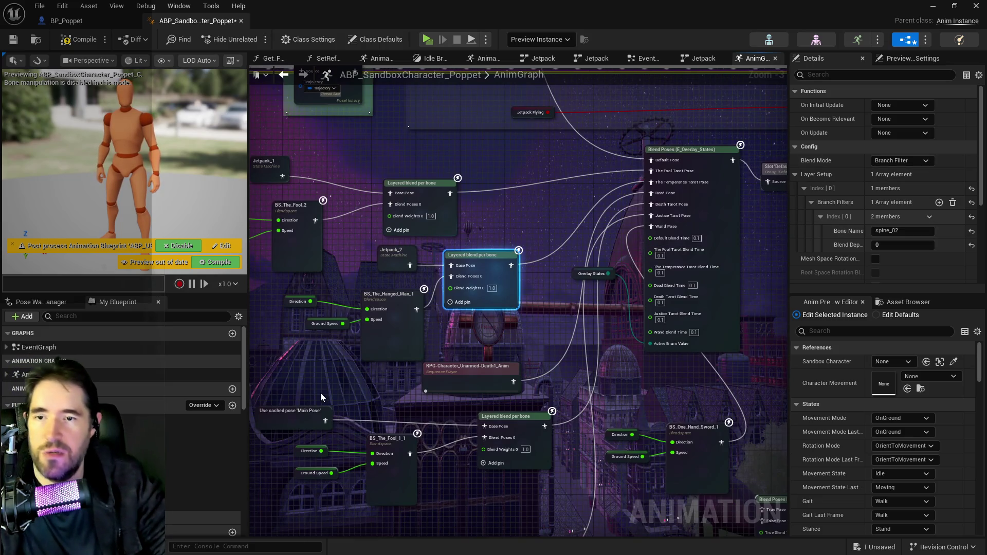
{"action": "scroll", "coordinate": [415, 314], "scroll_direction": "up", "scroll_amount": 3}
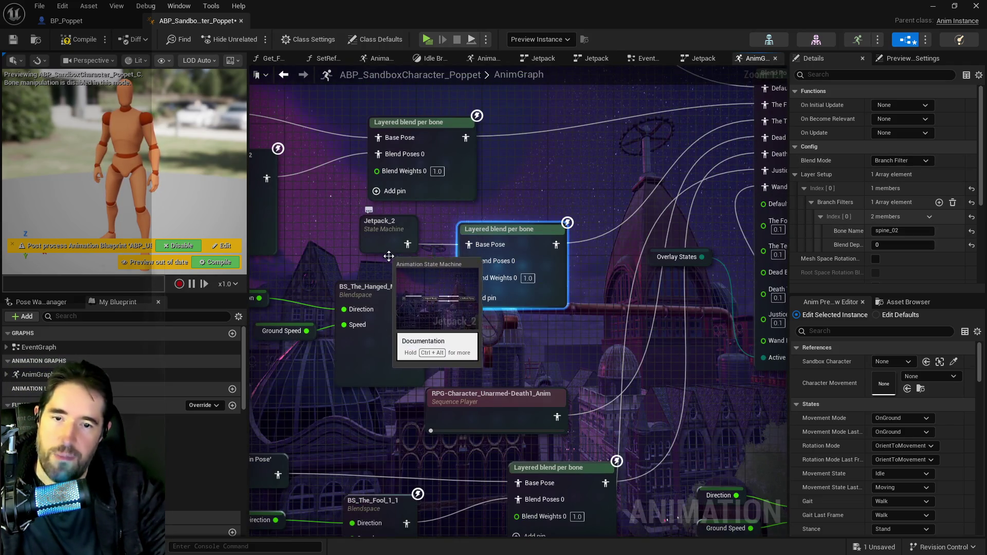
{"action": "left_click_drag", "start_coordinate": [298, 323], "coordinate": [433, 257]}
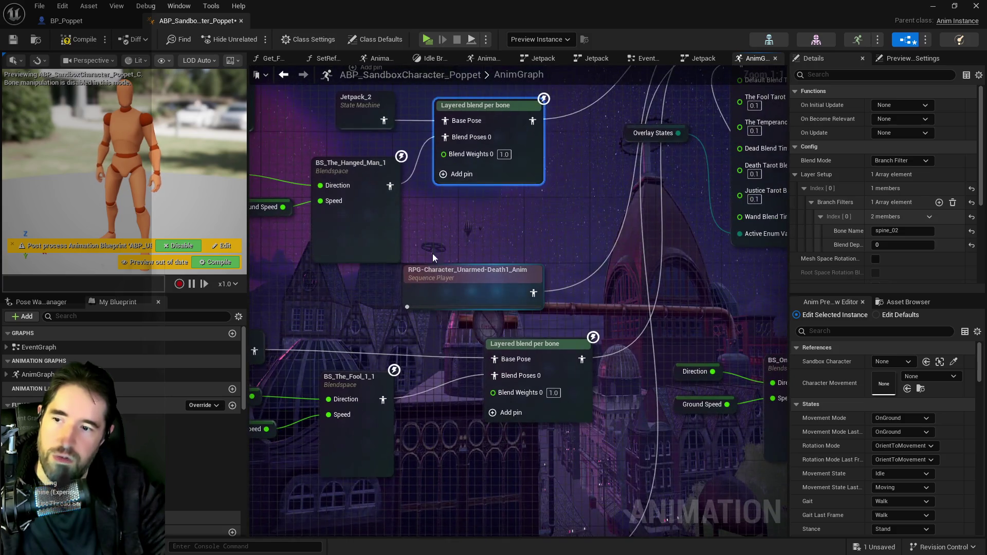
{"action": "scroll", "coordinate": [592, 331], "scroll_direction": "down", "scroll_amount": 3}
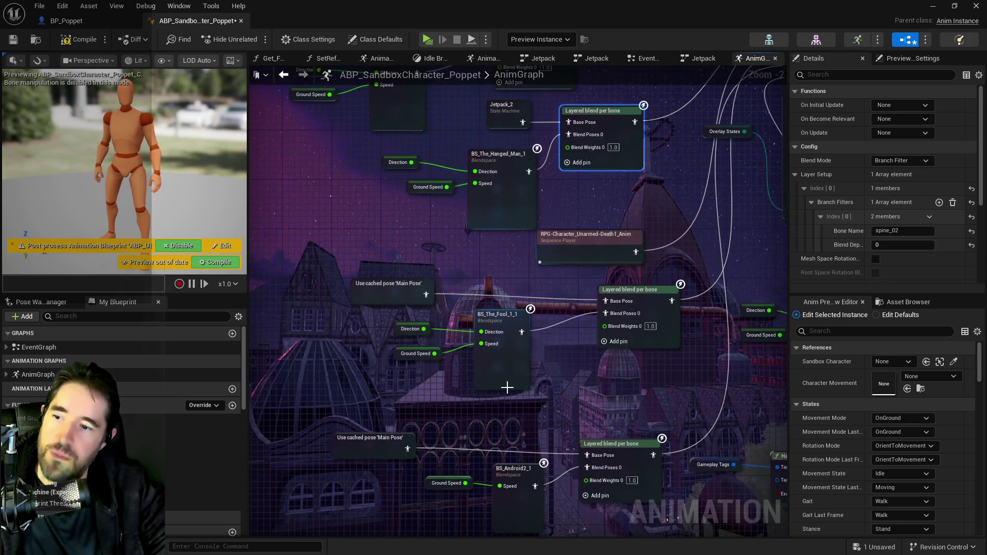
{"action": "key", "text": "ctrl+v"}
- Connect Jetpack_3 and a new Jetpack_4 to the third and fourth layered blend Base Poses
{"action": "left_click_drag", "start_coordinate": [529, 301], "coordinate": [607, 301]}
{"action": "left_click", "coordinate": [389, 288]}
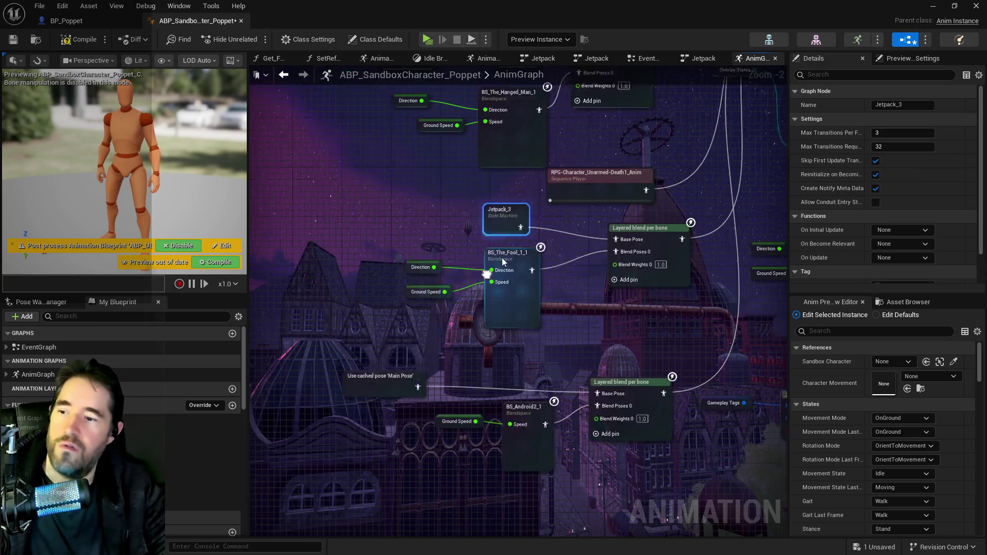
{"action": "left_click", "coordinate": [528, 387]}
{"action": "key", "text": "ctrl+v"}
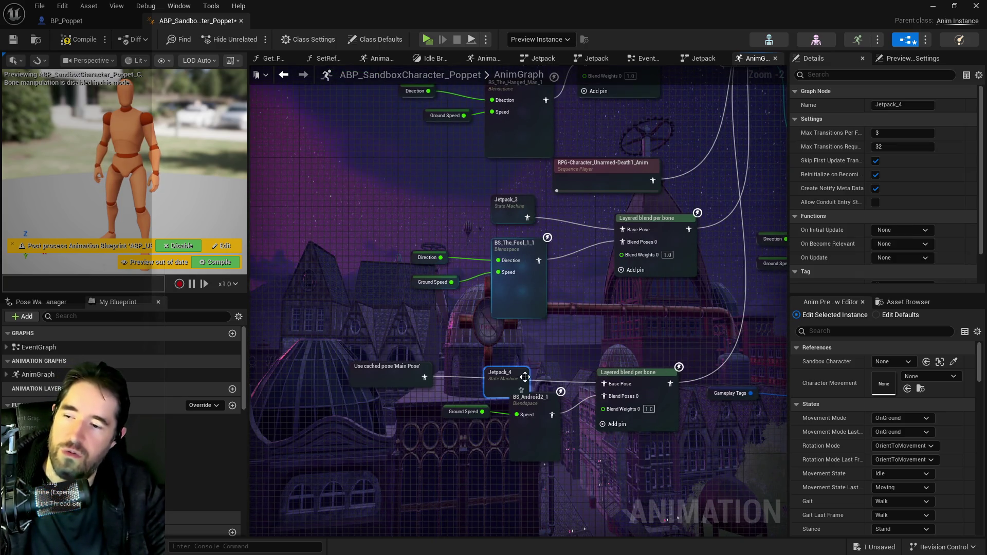
{"action": "left_click_drag", "start_coordinate": [521, 365], "coordinate": [602, 384]}
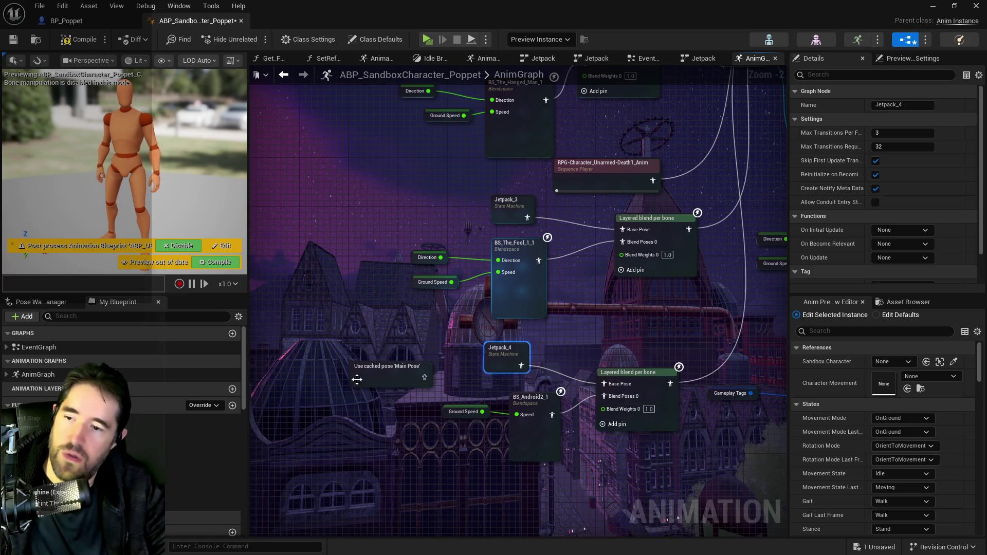
{"action": "left_click", "coordinate": [360, 375]}
- Delete the Gameplay Tags, Has Tag and Blend Poses by bool nodes
{"action": "left_click_drag", "start_coordinate": [761, 360], "coordinate": [490, 361]}
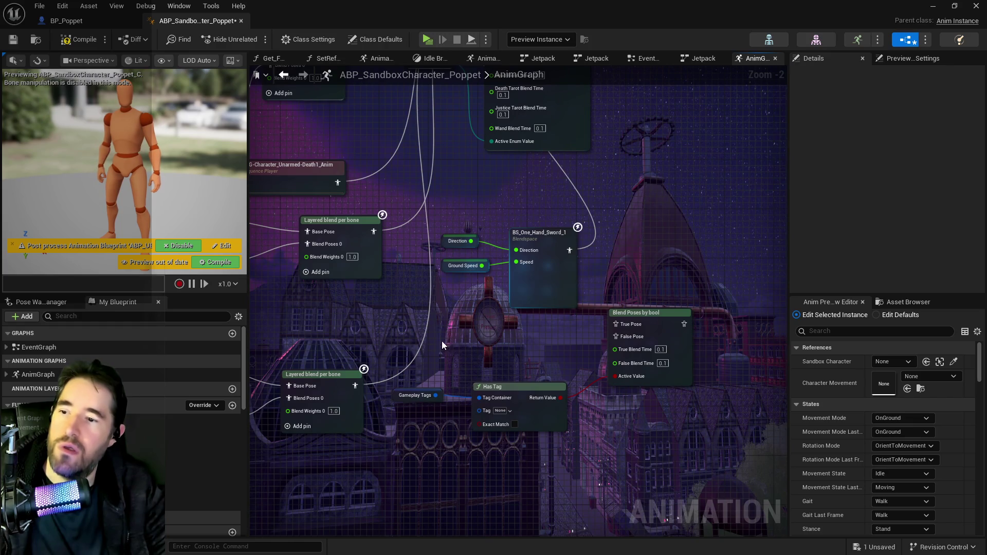
{"action": "left_click_drag", "start_coordinate": [565, 393], "coordinate": [689, 449]}
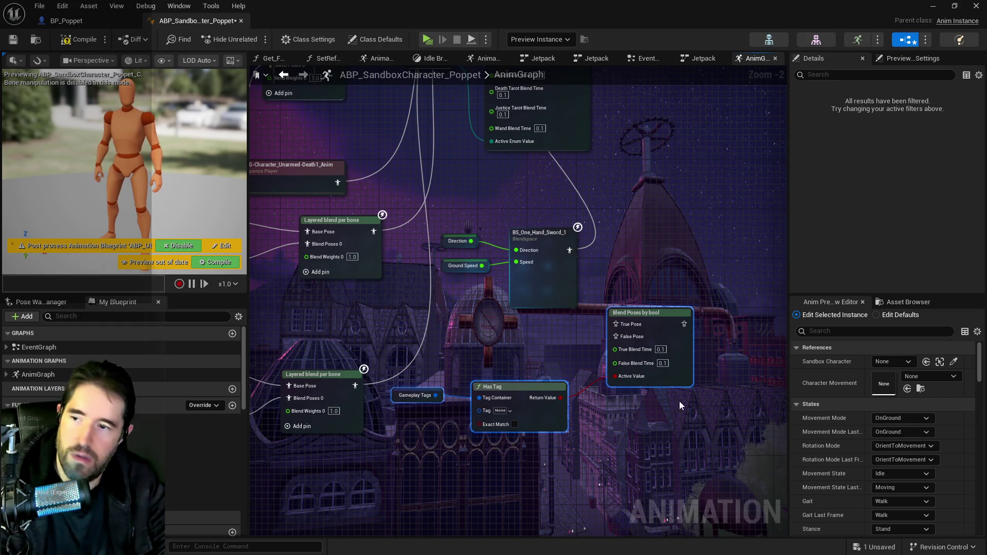
{"action": "key", "text": "Delete"}
- Compile and save the animation blueprint
{"action": "left_click_drag", "start_coordinate": [559, 351], "coordinate": [628, 471]}
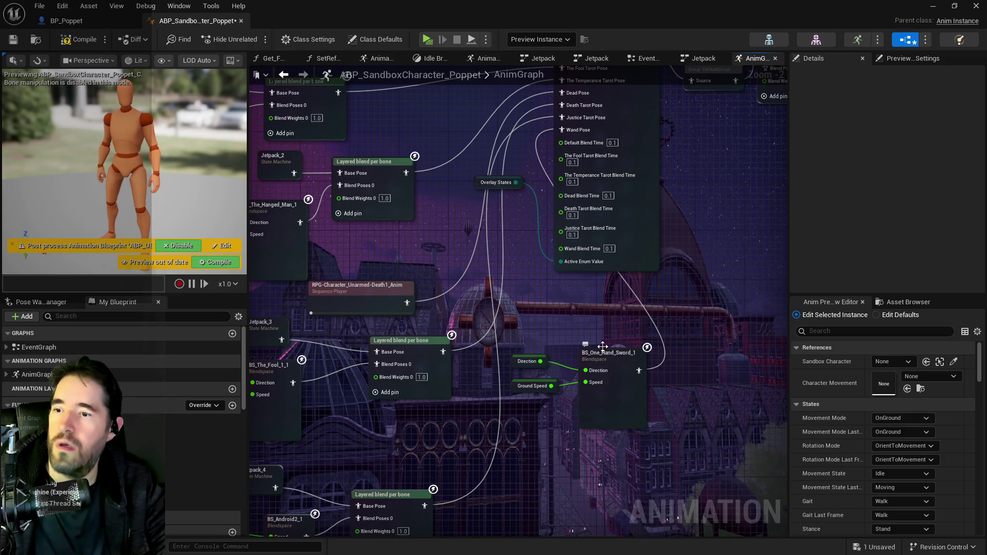
{"action": "left_click_drag", "start_coordinate": [602, 346], "coordinate": [581, 400]}
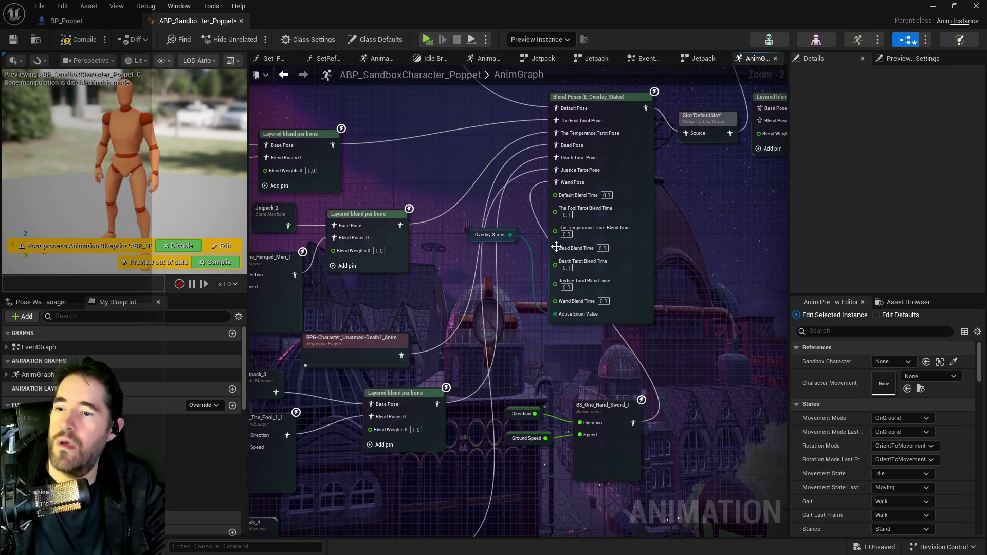
{"action": "left_click_drag", "start_coordinate": [495, 208], "coordinate": [642, 230]}
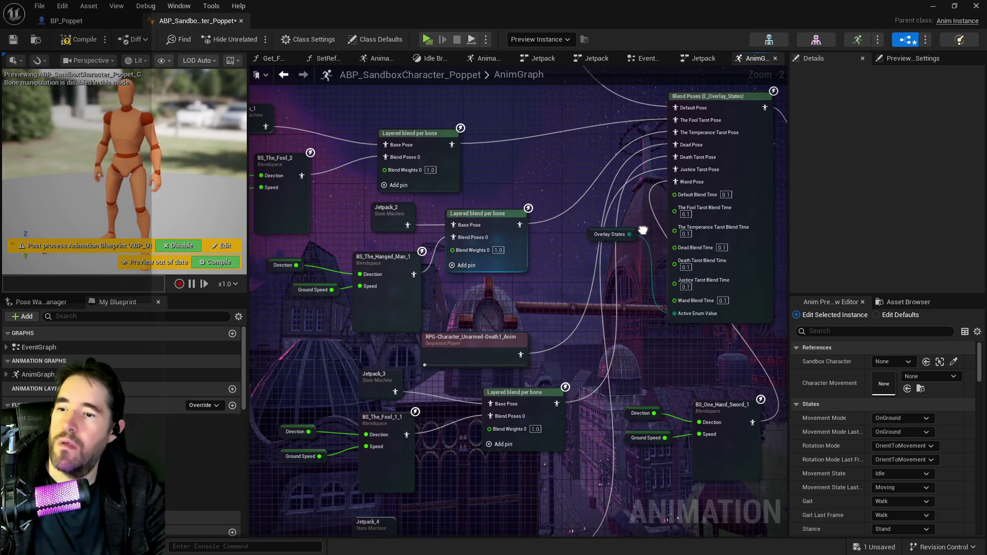
{"action": "left_click", "coordinate": [80, 39]}
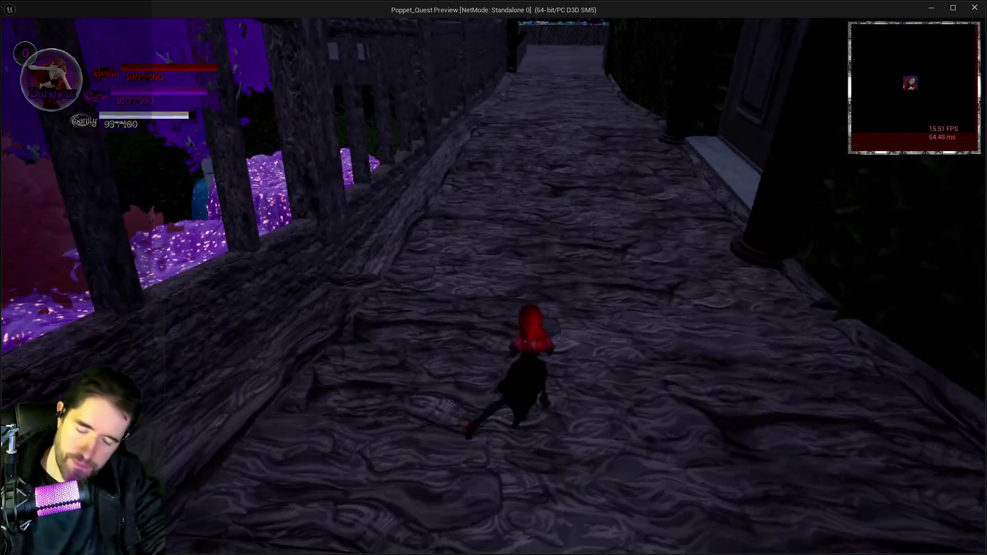
- Leave the inventory, run through the portal and take off with the jetpack wings
{"action": "key", "text": "i"}
{"action": "left_click", "coordinate": [333, 486]}
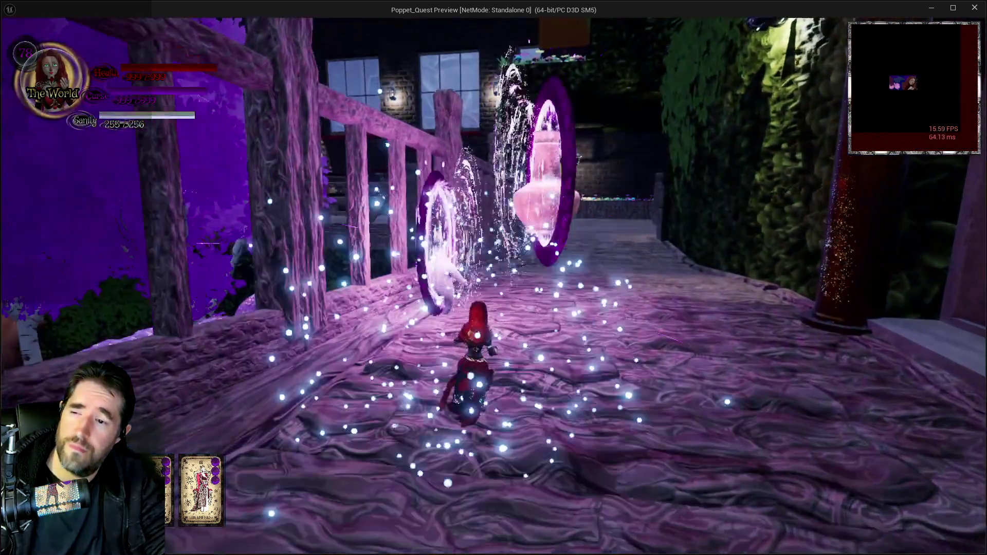
{"action": "key", "text": "w"}
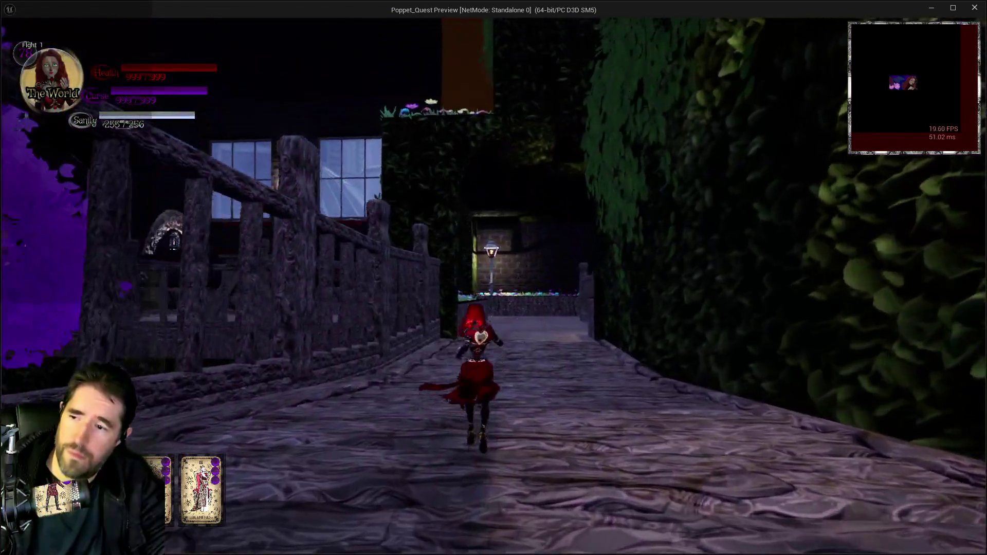
{"action": "key", "text": "space"}
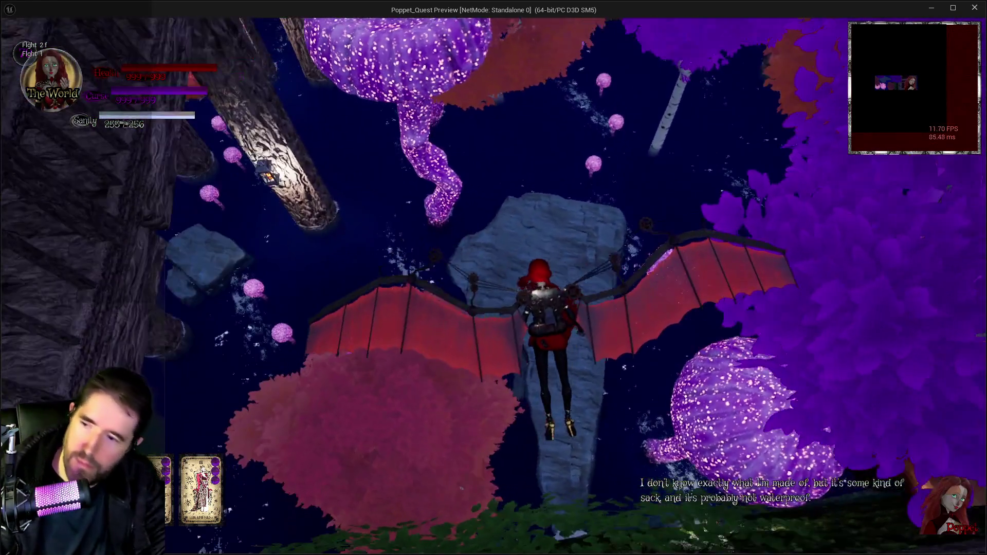
- Glance at the card menu, then fly across the bridge charging a fire attack
{"action": "key", "text": "Tab"}
{"action": "key", "text": "Tab"}
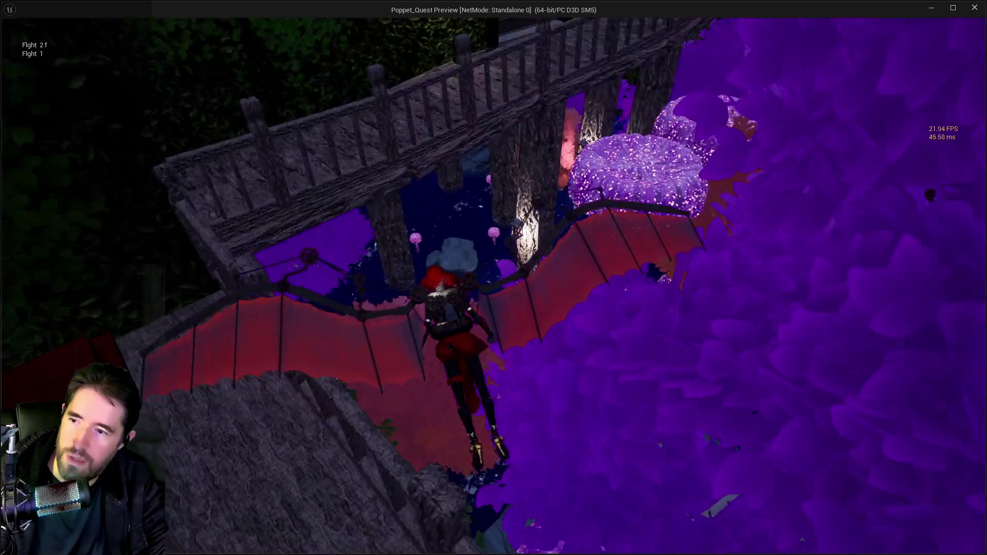
{"action": "key", "text": "Tab"}
{"action": "key", "text": "Tab"}
{"action": "key", "text": "w"}
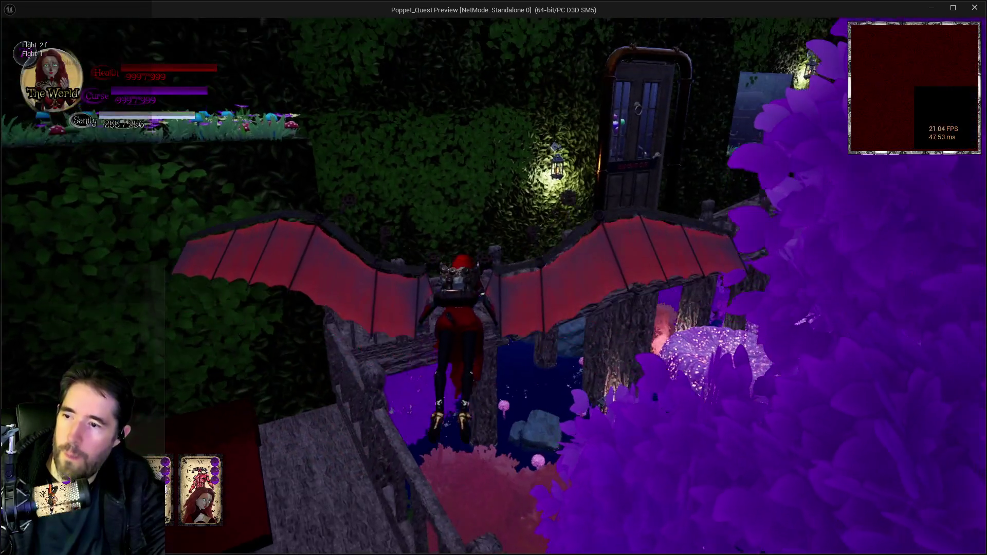
{"action": "key", "text": "d"}
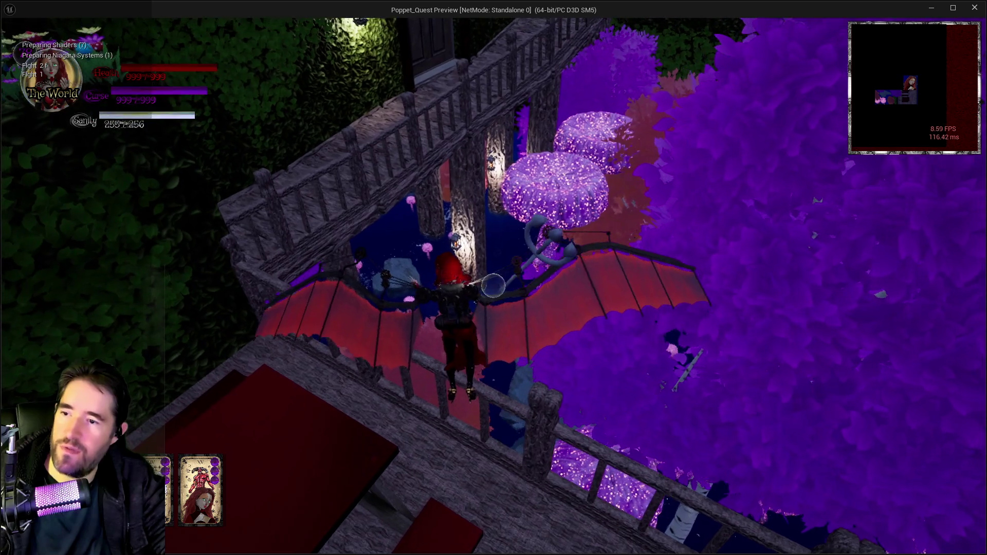
{"action": "left_click", "coordinate": [493, 286]}
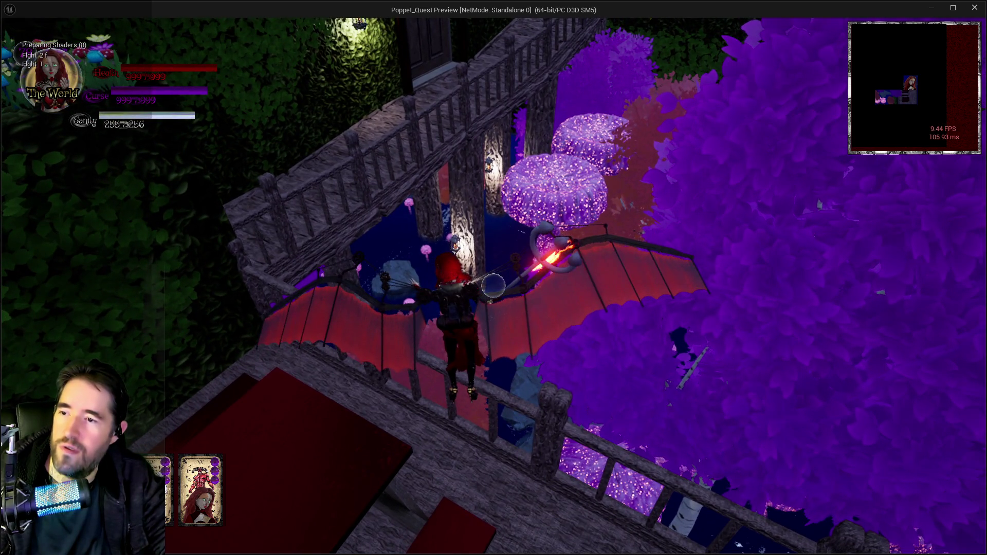
{"action": "key", "text": "w"}
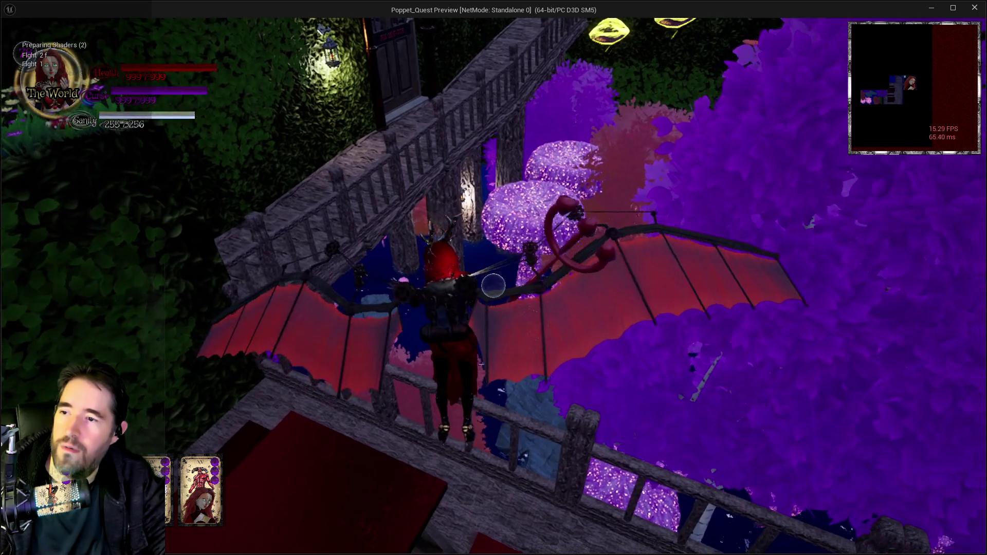
- Fire fireballs and large fiery bursts over the treehouse and bridge, then open the tarot card menu
{"action": "left_click", "coordinate": [493, 286]}
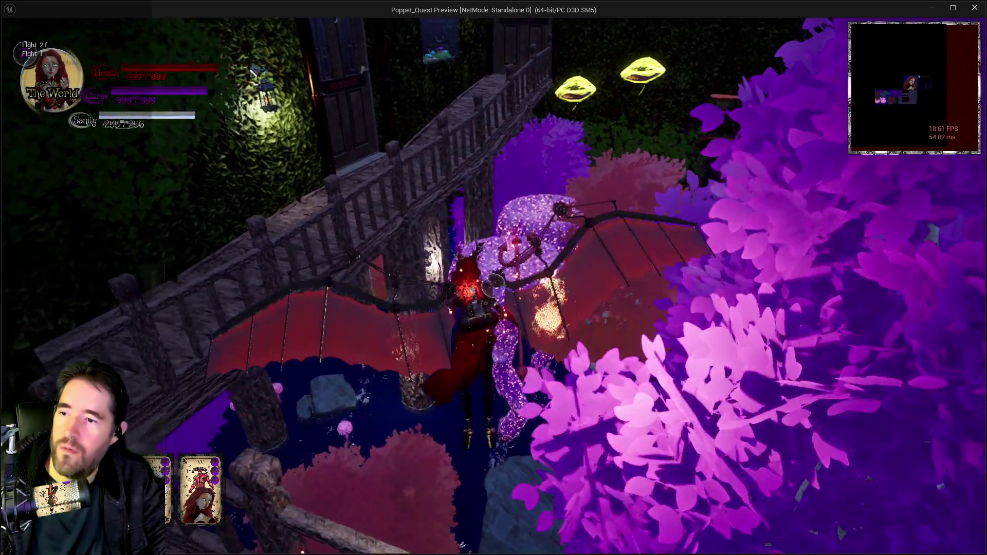
{"action": "left_click", "coordinate": [494, 286]}
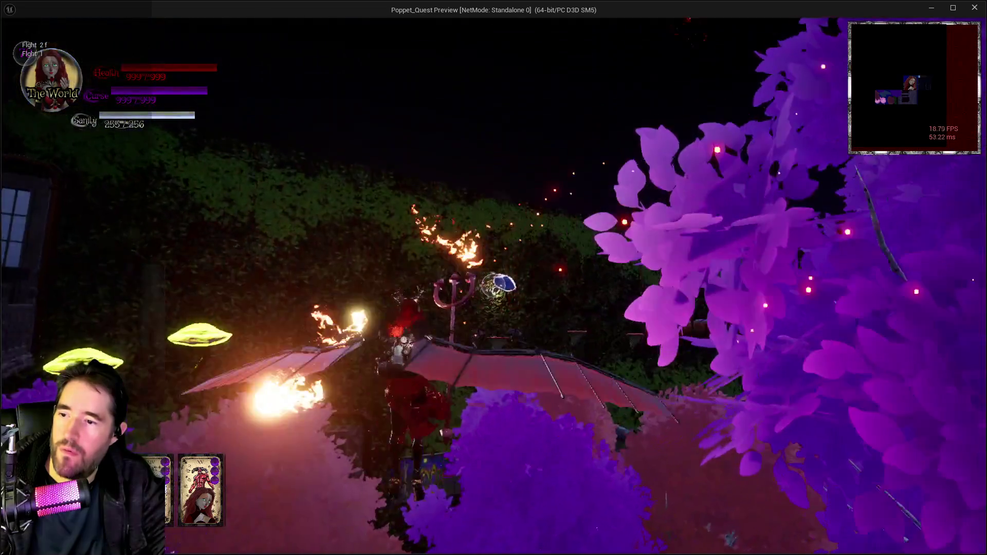
{"action": "left_click", "coordinate": [493, 286]}
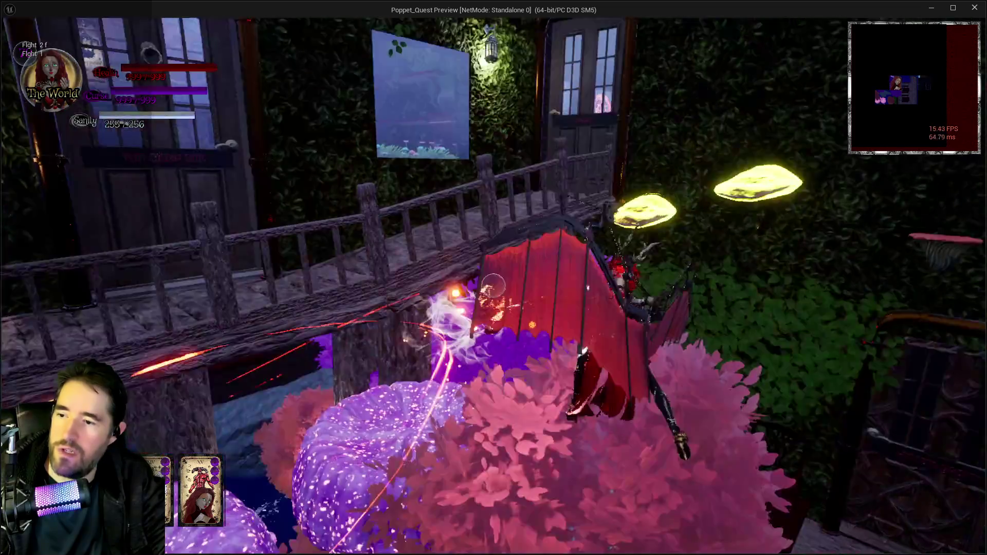
{"action": "left_click", "coordinate": [493, 286]}
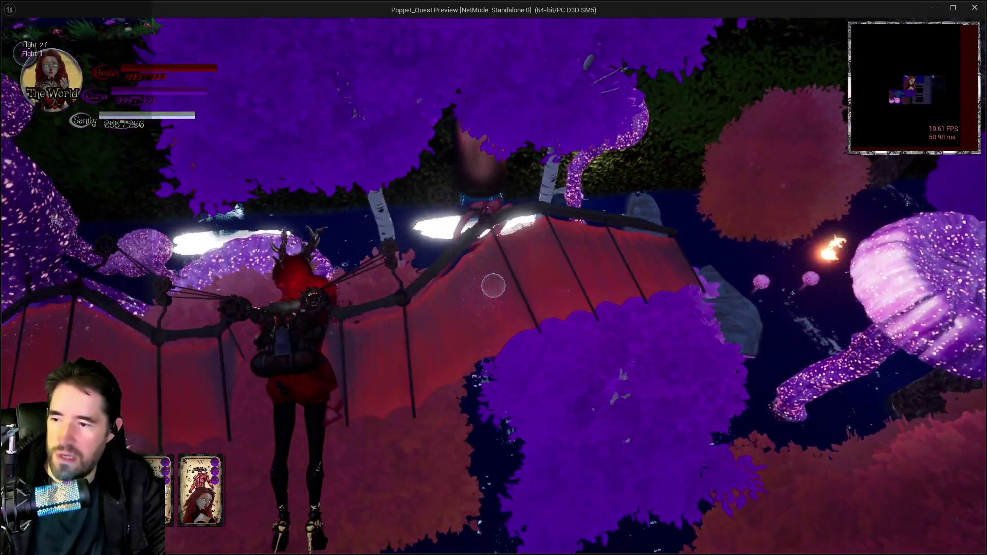
{"action": "left_click", "coordinate": [493, 285]}
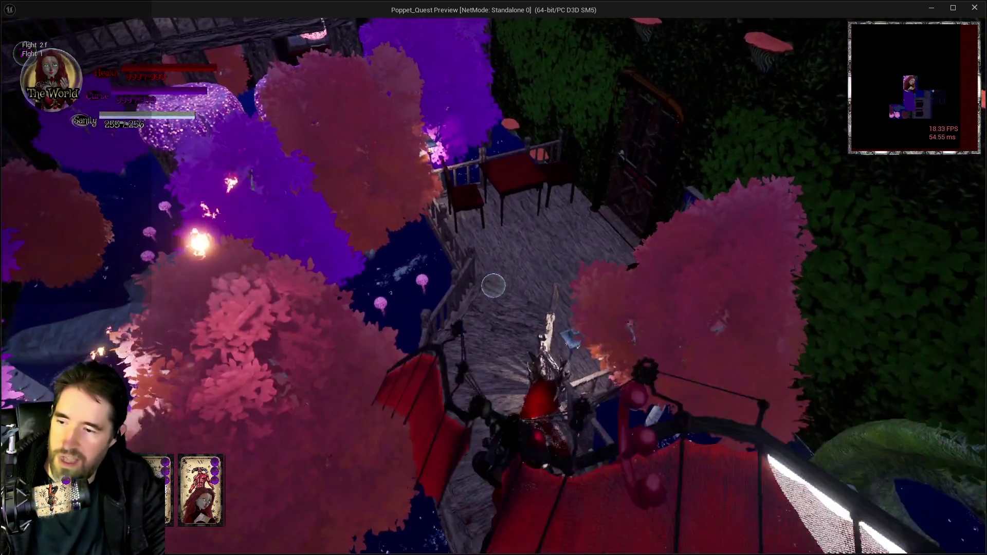
{"action": "left_click", "coordinate": [493, 286]}
{"action": "left_click", "coordinate": [493, 286]}
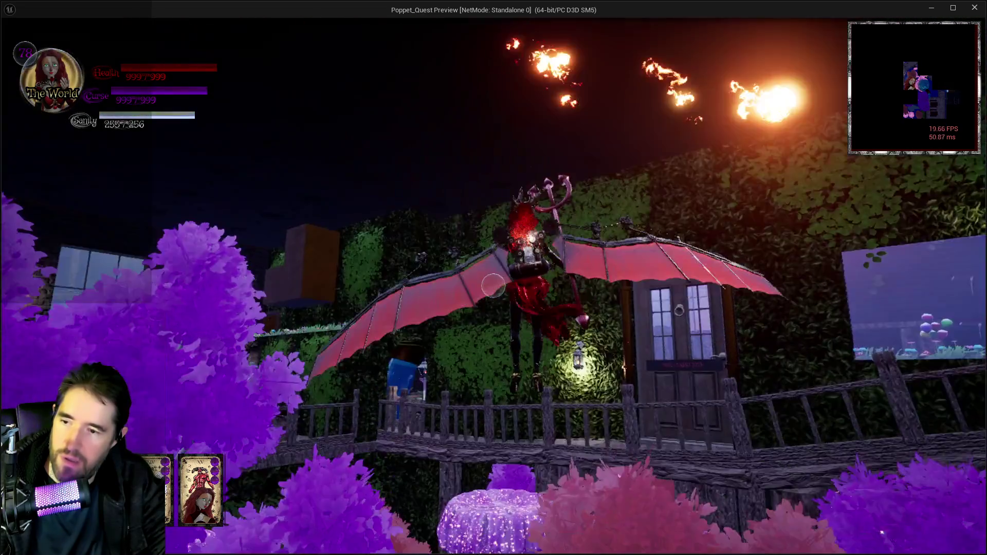
{"action": "left_click", "coordinate": [493, 286]}
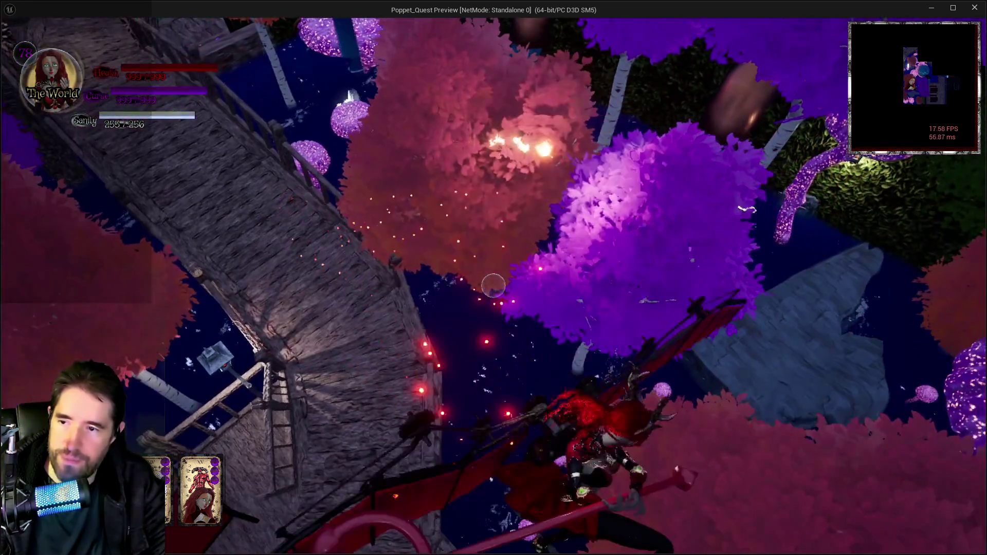
{"action": "left_click", "coordinate": [493, 286]}
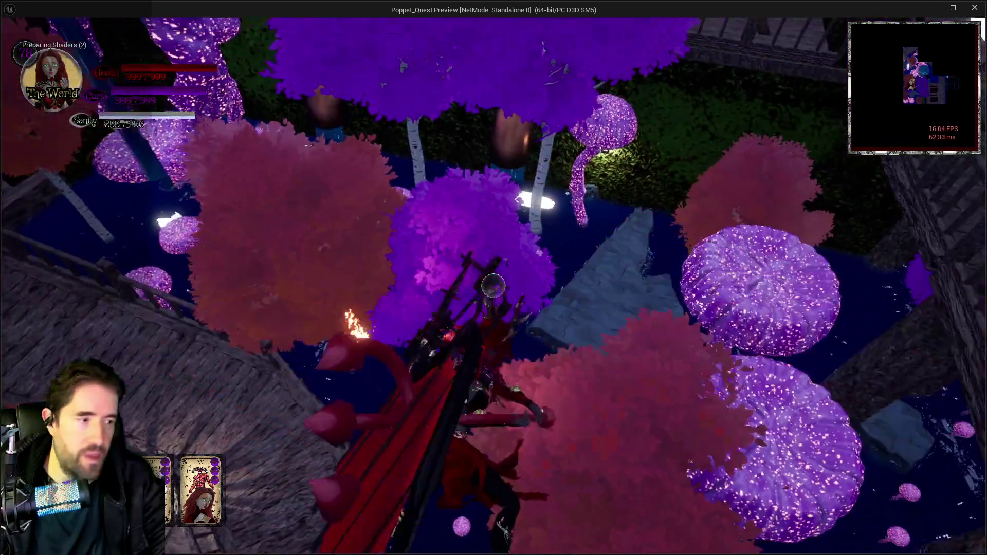
{"action": "left_click", "coordinate": [493, 285]}
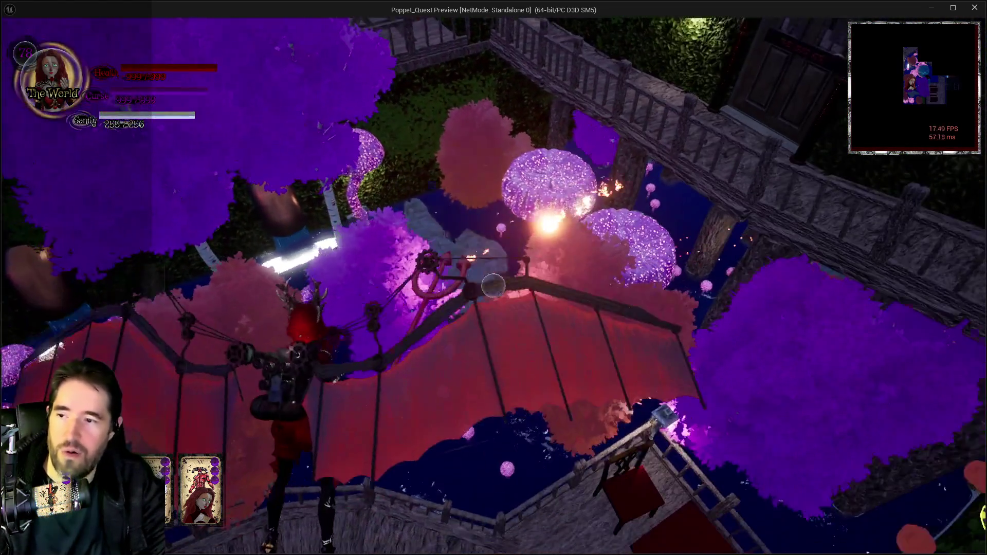
{"action": "left_click", "coordinate": [493, 286]}
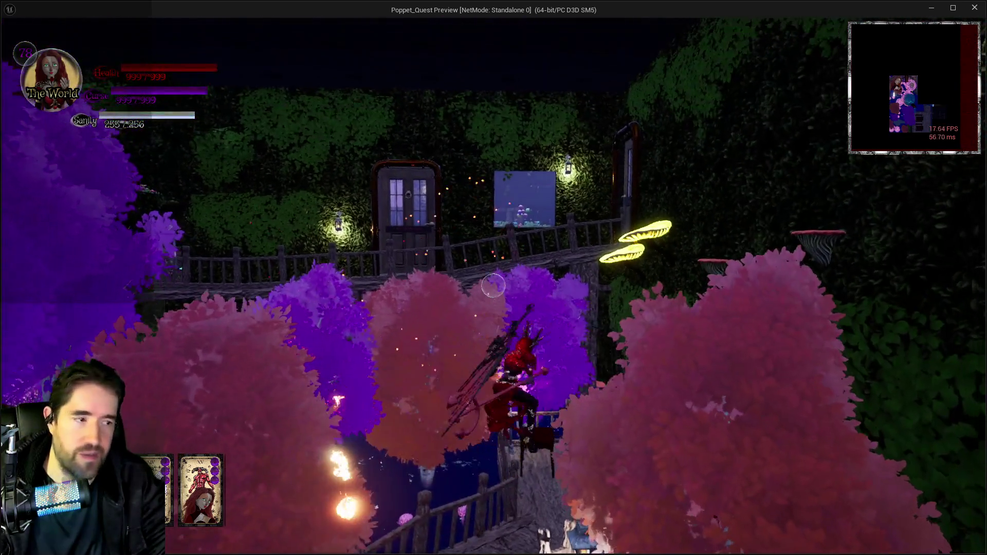
{"action": "left_click", "coordinate": [493, 286]}
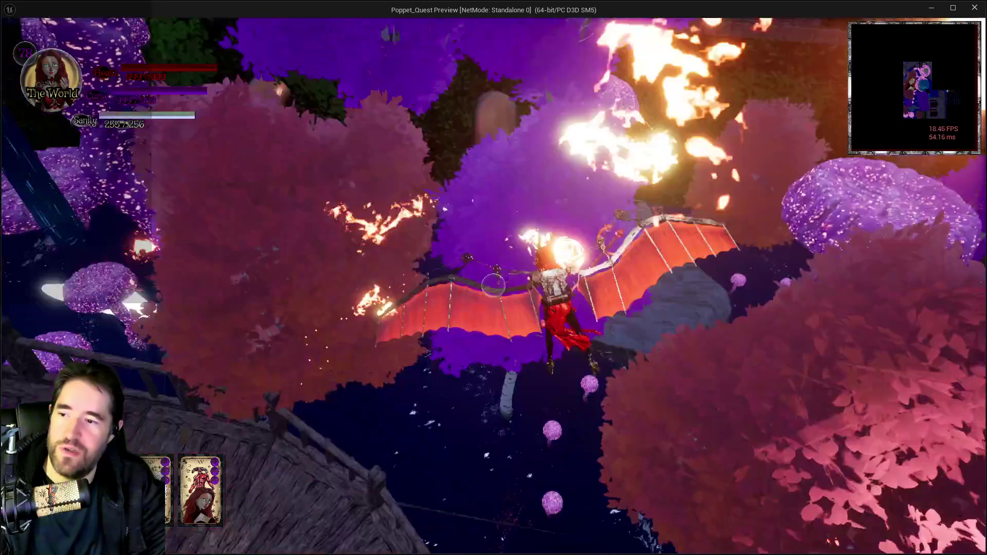
{"action": "left_click", "coordinate": [493, 286]}
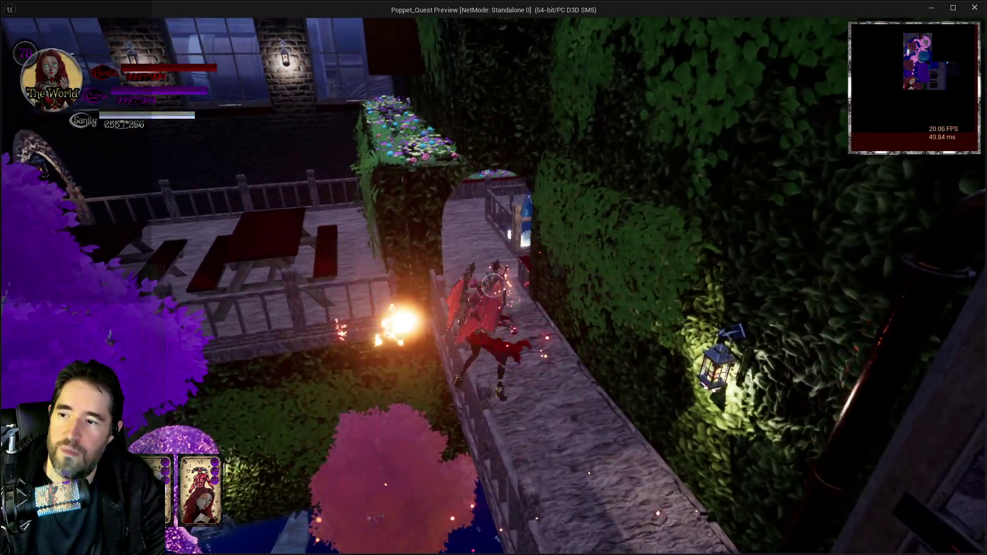
{"action": "left_click", "coordinate": [493, 286]}
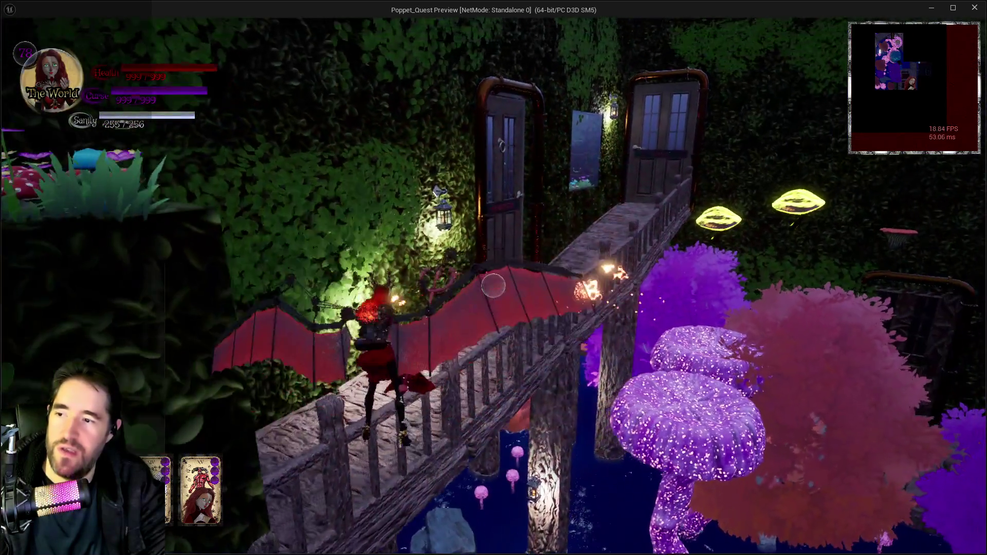
{"action": "left_click", "coordinate": [493, 286]}
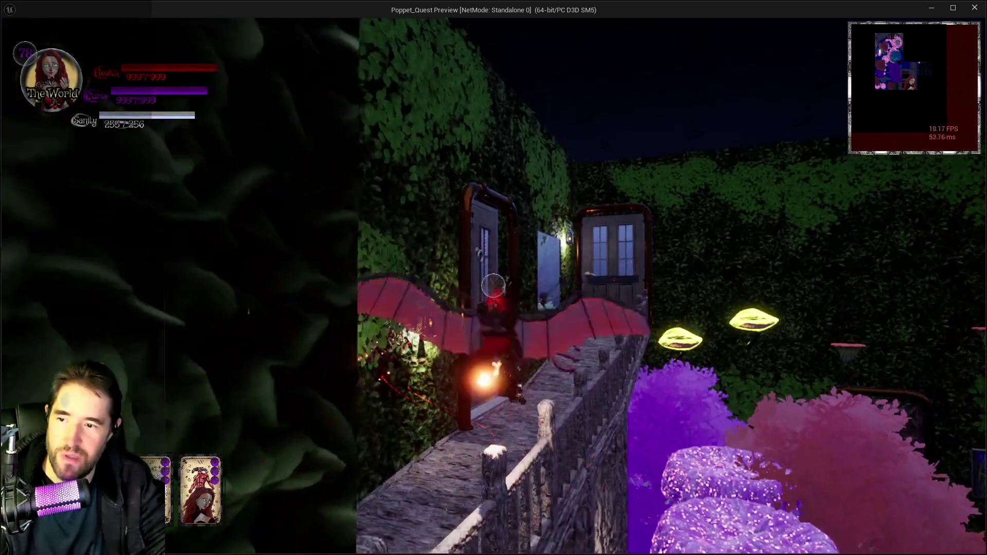
{"action": "left_click", "coordinate": [493, 286]}
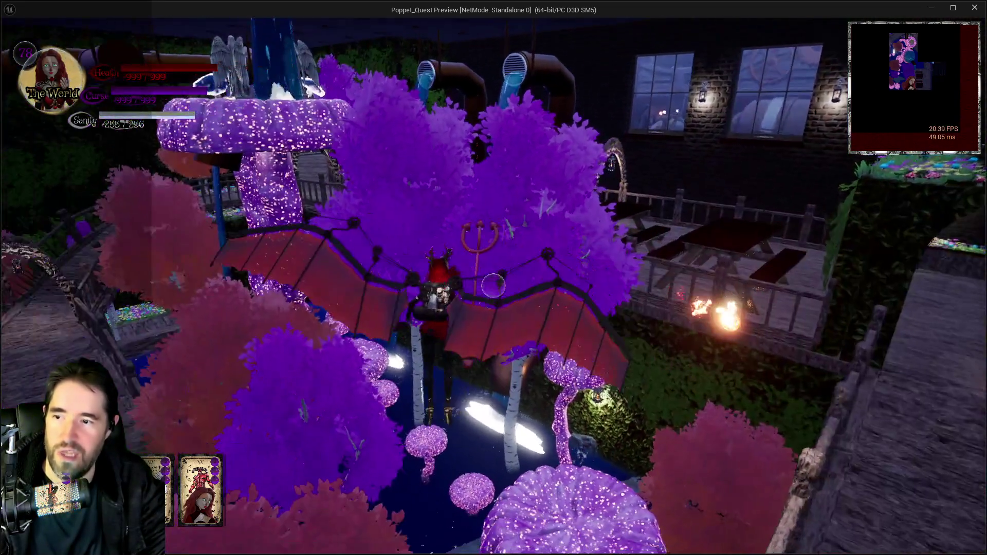
{"action": "left_click", "coordinate": [494, 286]}
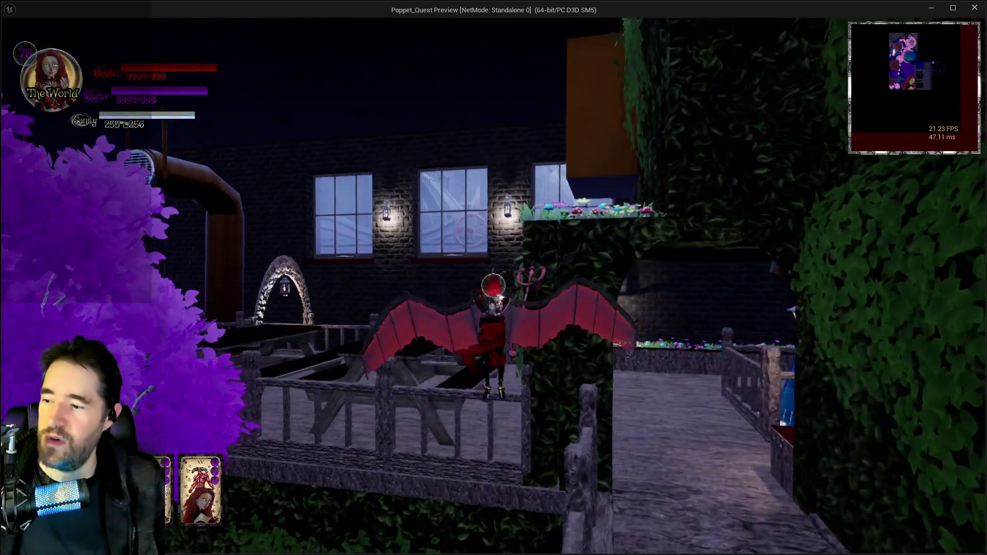
{"action": "key", "text": "Tab"}
{"action": "mouse_move", "coordinate": [611, 495]}
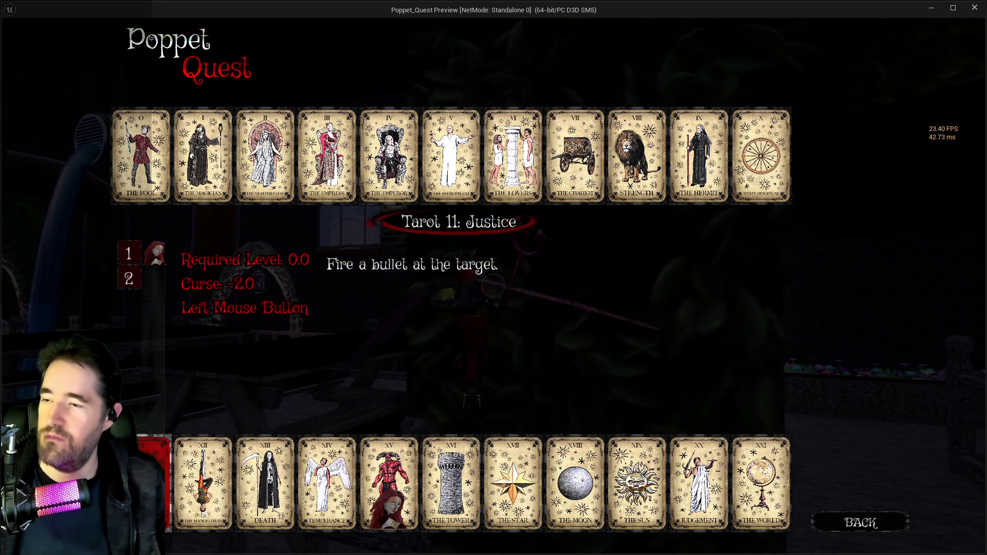
- Close the tarot card menu and resume play
{"action": "key", "text": "Tab"}
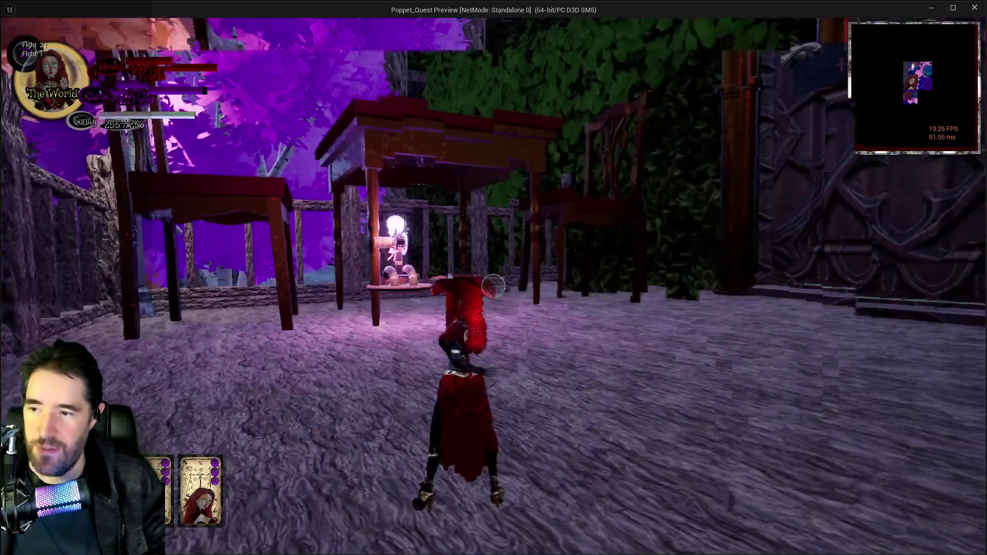
- Attack the nearby enemy, run through the purple portal and across the deck, then end the play test
{"action": "left_click", "coordinate": [494, 285]}
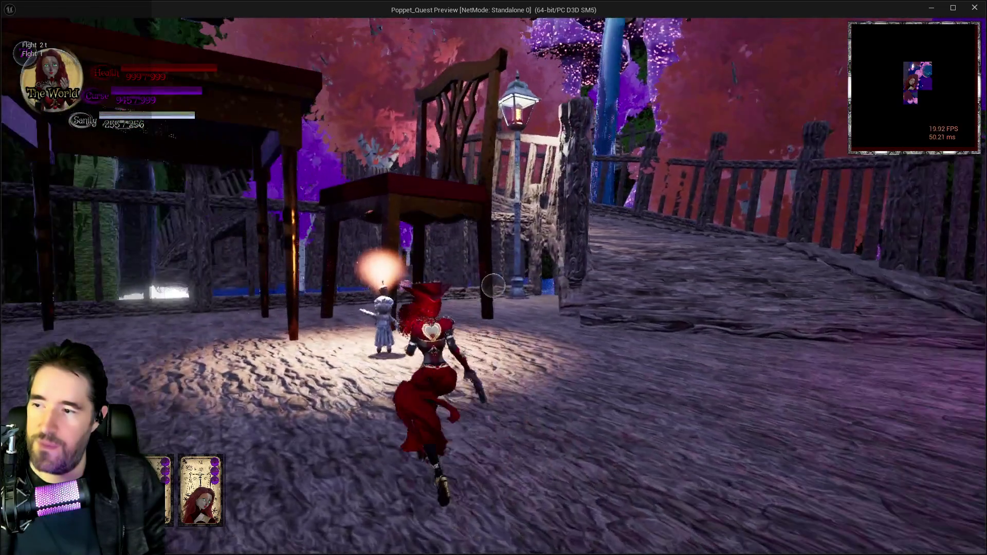
{"action": "key", "text": "w"}
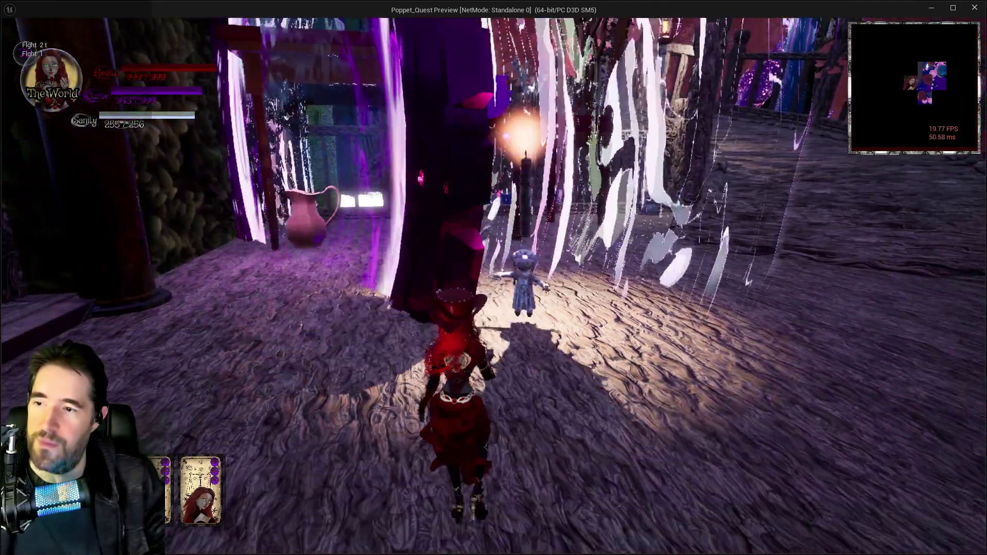
{"action": "key", "text": "w"}
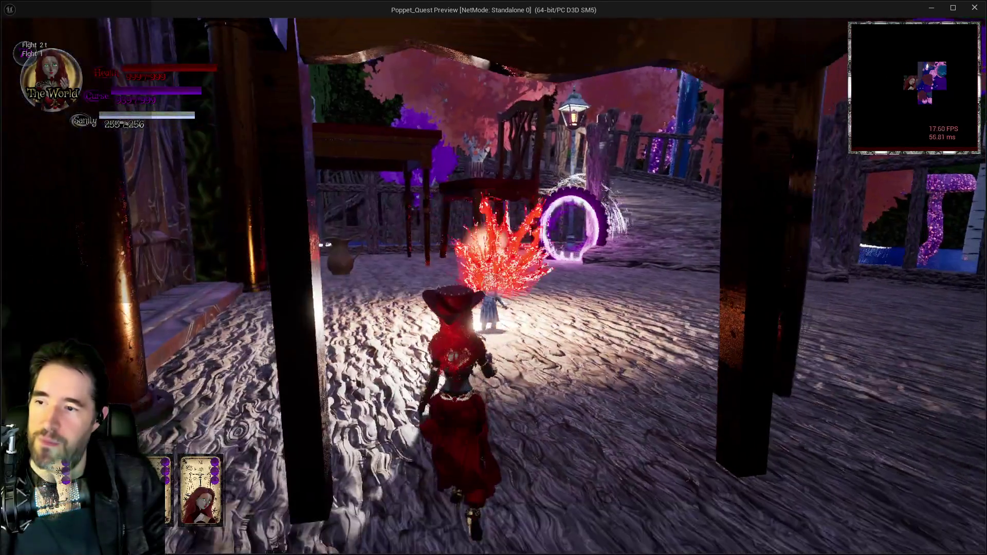
{"action": "key", "text": "w"}
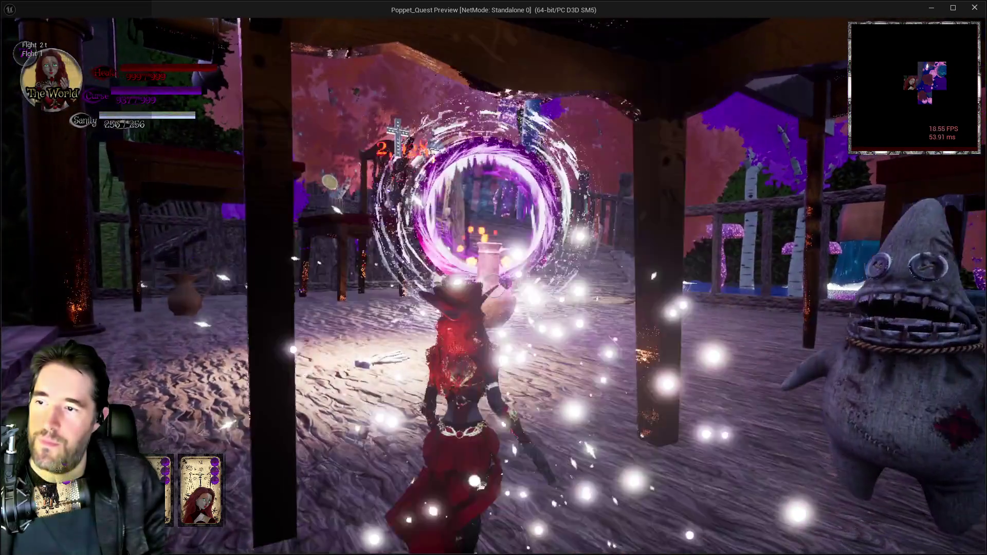
{"action": "key", "text": "w"}
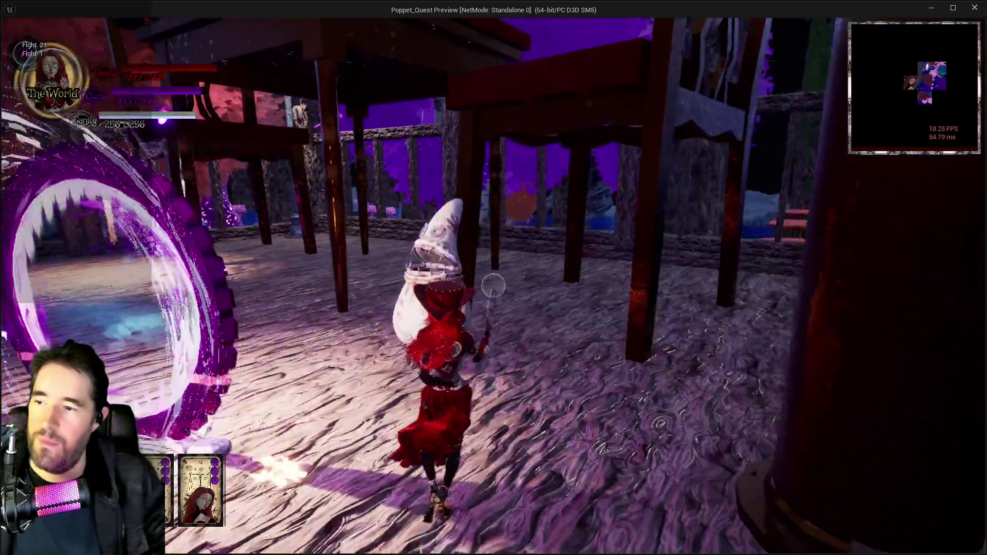
{"action": "key", "text": "w"}
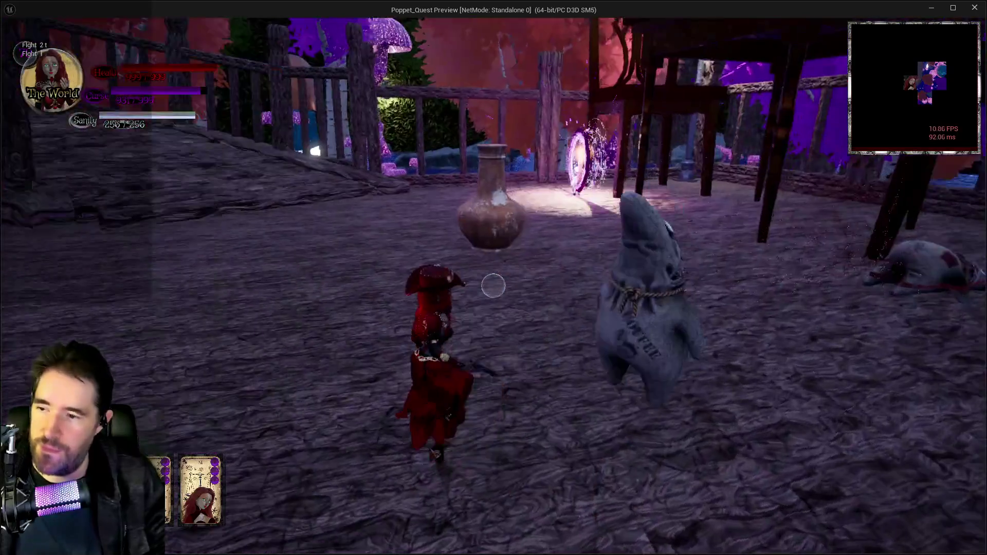
{"action": "key", "text": "w"}
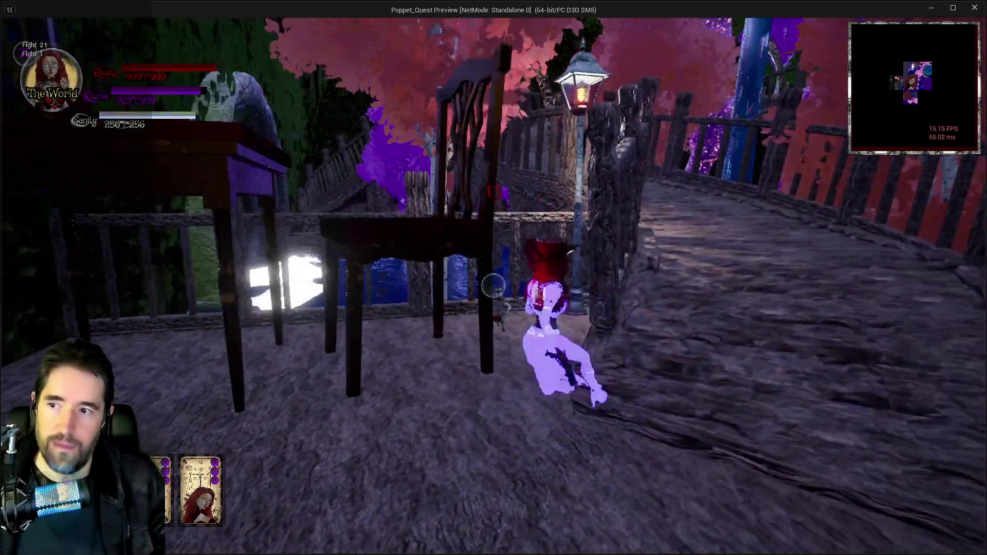
{"action": "key", "text": "w"}
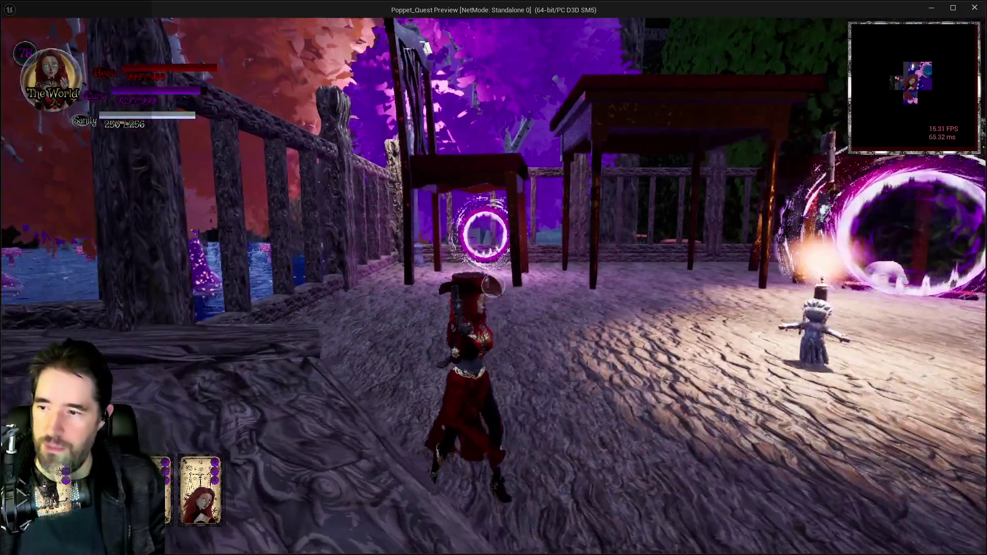
{"action": "key", "text": "alt+Tab"}
{"action": "key", "text": "Escape"}
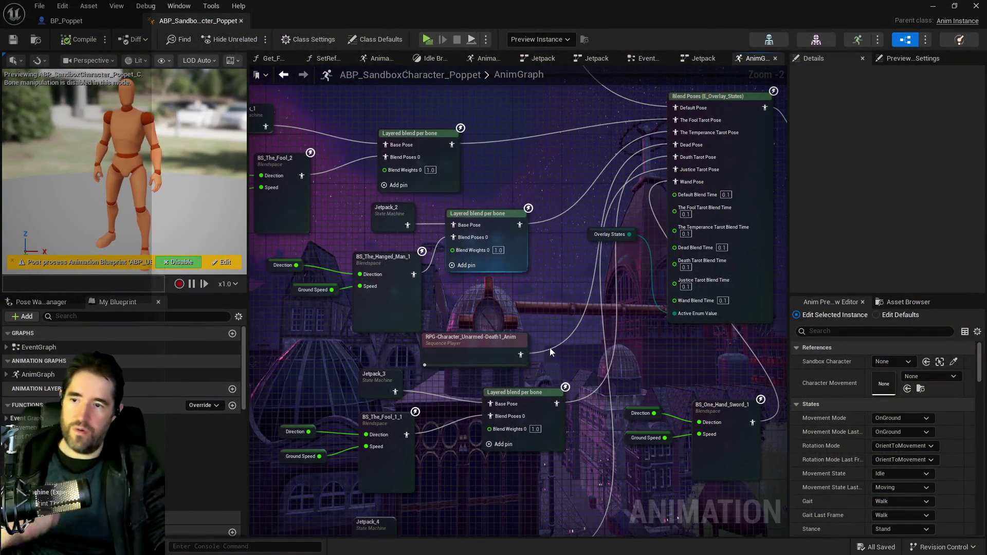
- Move the Overlay States node down and check the Layered blend per bone node
{"action": "mouse_move", "coordinate": [595, 236]}
{"action": "left_mouse_down"}
{"action": "mouse_move", "coordinate": [594, 323]}
{"action": "mouse_move", "coordinate": [529, 338]}
{"action": "left_mouse_up"}
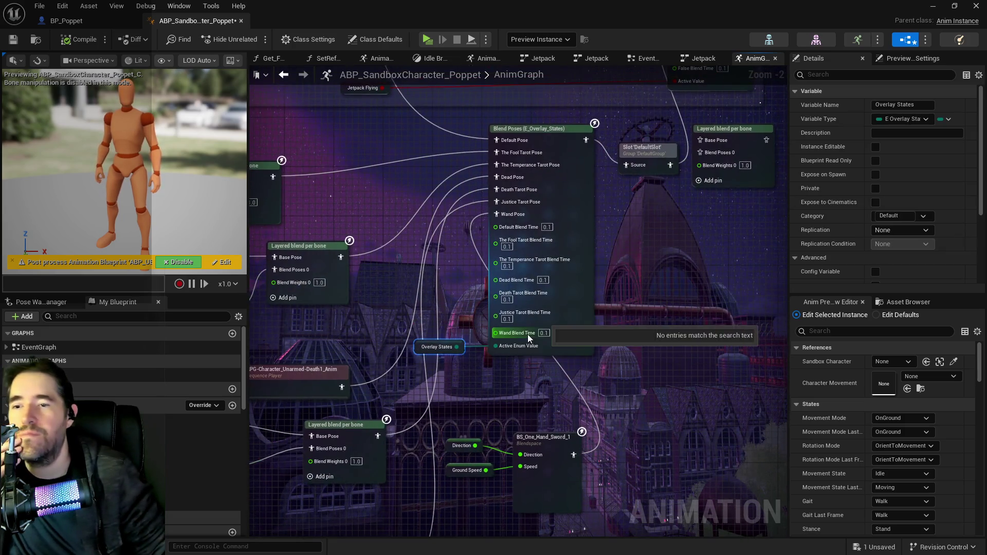
{"action": "scroll", "coordinate": [513, 324], "scroll_direction": "down", "scroll_amount": 2}
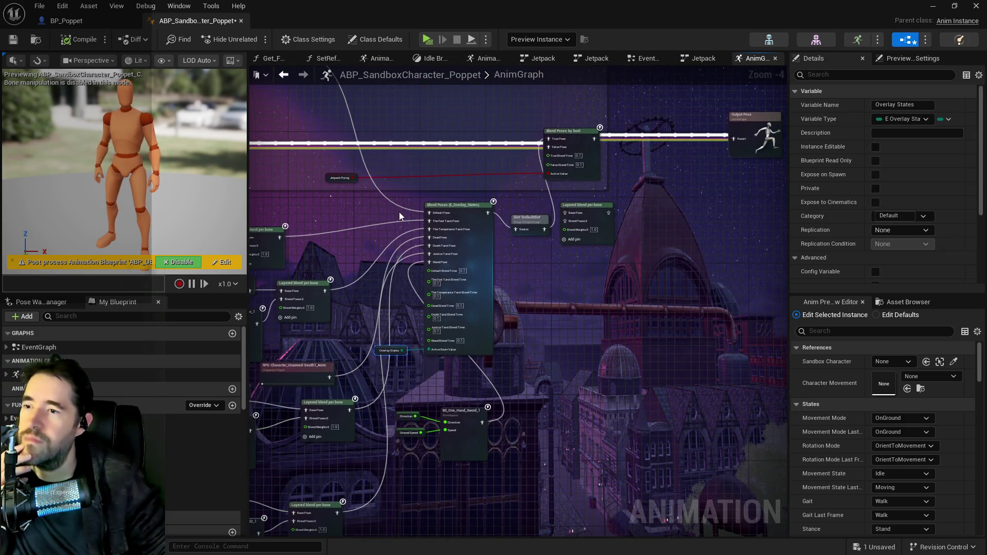
{"action": "left_click_drag", "start_coordinate": [585, 344], "coordinate": [585, 344]}
{"action": "left_click", "coordinate": [586, 205]}
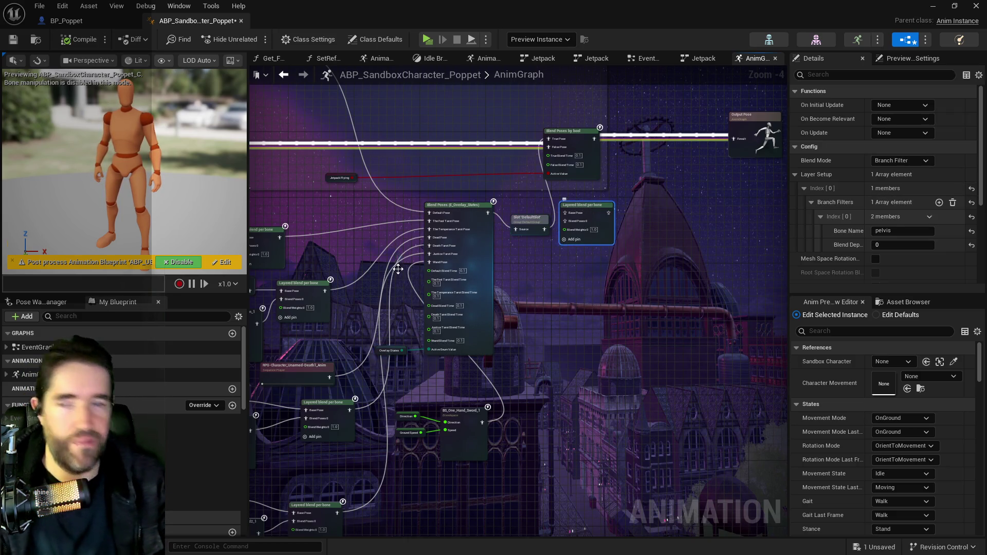
{"action": "right_click", "coordinate": [393, 265]}
{"action": "left_click", "coordinate": [645, 211]}
{"action": "scroll", "coordinate": [644, 211], "scroll_direction": "down", "scroll_amount": 2}
- Shift Blend Poses by bool, Output Pose and the left node group to the right
{"action": "mouse_move", "coordinate": [720, 238]}
{"action": "left_mouse_down"}
{"action": "mouse_move", "coordinate": [566, 216]}
{"action": "mouse_move", "coordinate": [488, 170]}
{"action": "left_mouse_up"}
{"action": "left_click", "coordinate": [513, 203]}
{"action": "mouse_move", "coordinate": [513, 204]}
{"action": "left_mouse_down"}
{"action": "mouse_move", "coordinate": [552, 190]}
{"action": "mouse_move", "coordinate": [653, 201]}
{"action": "mouse_move", "coordinate": [705, 191]}
{"action": "left_mouse_up"}
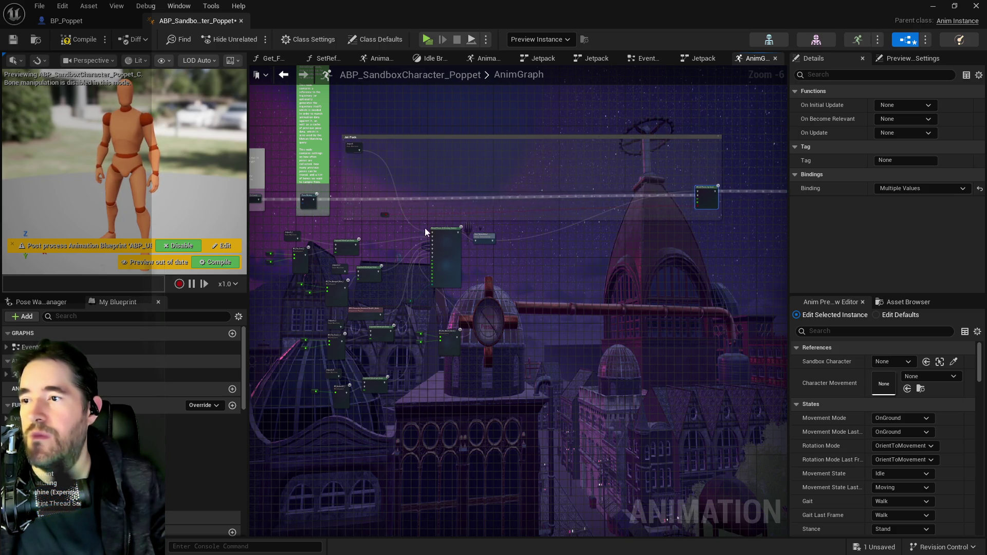
{"action": "mouse_move", "coordinate": [257, 235]}
{"action": "left_mouse_down"}
{"action": "mouse_move", "coordinate": [498, 383]}
{"action": "mouse_move", "coordinate": [533, 389]}
{"action": "left_mouse_up"}
{"action": "left_click_drag", "start_coordinate": [463, 254], "coordinate": [592, 253]}
{"action": "left_click", "coordinate": [383, 215]}
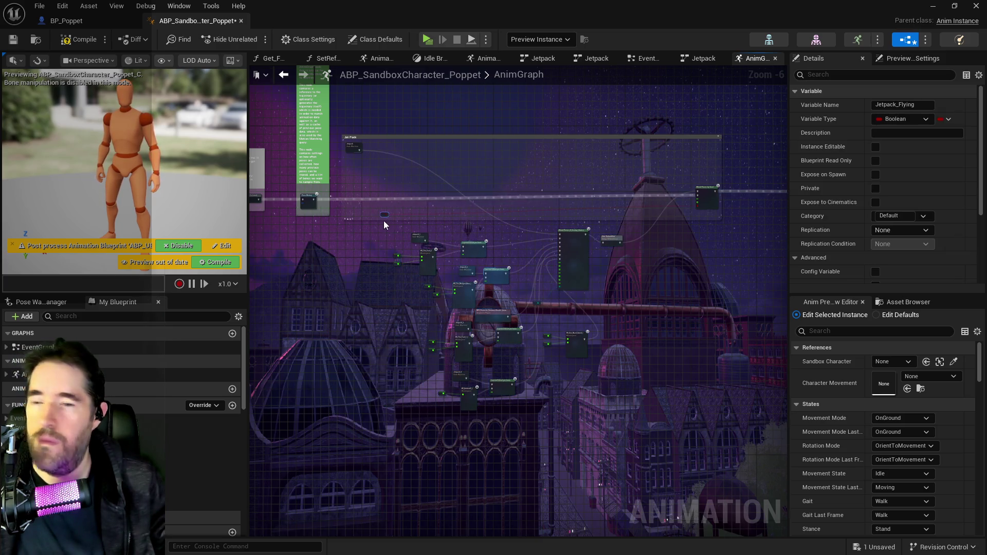
- Slide the Jetpack_Flying node right and select the Jet Pack comment area
{"action": "left_click_drag", "start_coordinate": [382, 214], "coordinate": [641, 215]}
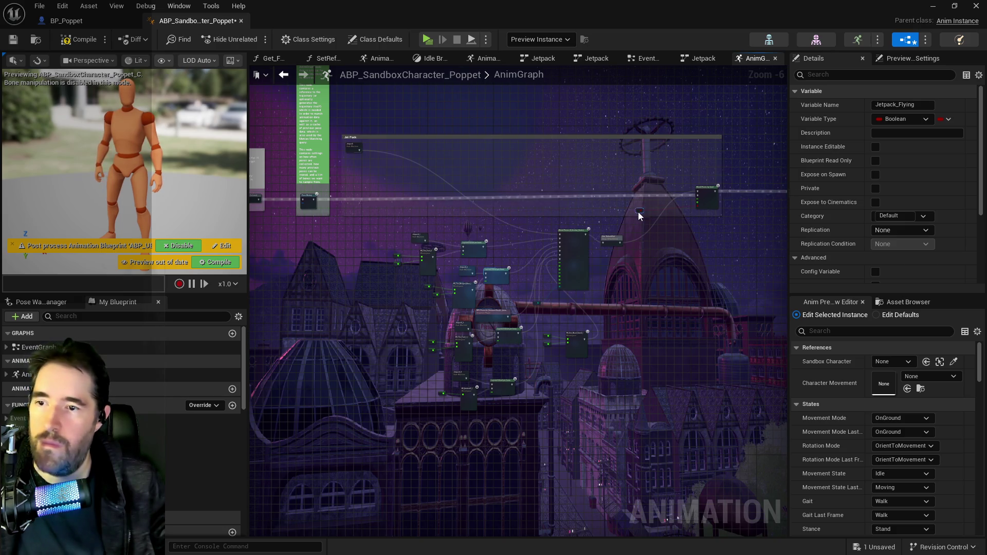
{"action": "mouse_move", "coordinate": [338, 124]}
{"action": "left_mouse_down"}
{"action": "mouse_move", "coordinate": [396, 169]}
{"action": "mouse_move", "coordinate": [761, 319]}
{"action": "mouse_move", "coordinate": [760, 406]}
{"action": "left_mouse_up"}
{"action": "scroll", "coordinate": [381, 224], "scroll_direction": "up", "scroll_amount": 6}
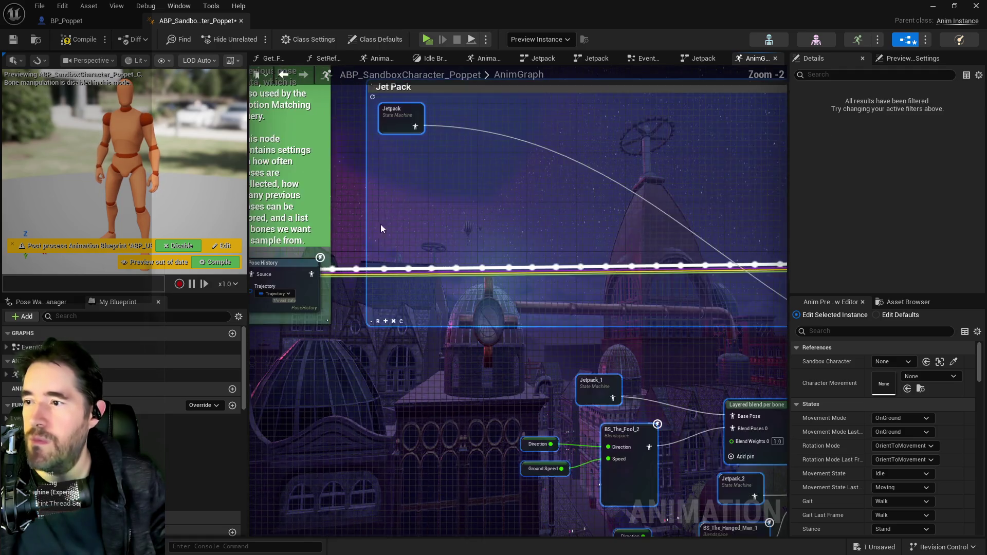
- Zoom out and move the Jetpack state machine node down
{"action": "scroll", "coordinate": [421, 371], "scroll_direction": "down", "scroll_amount": 5}
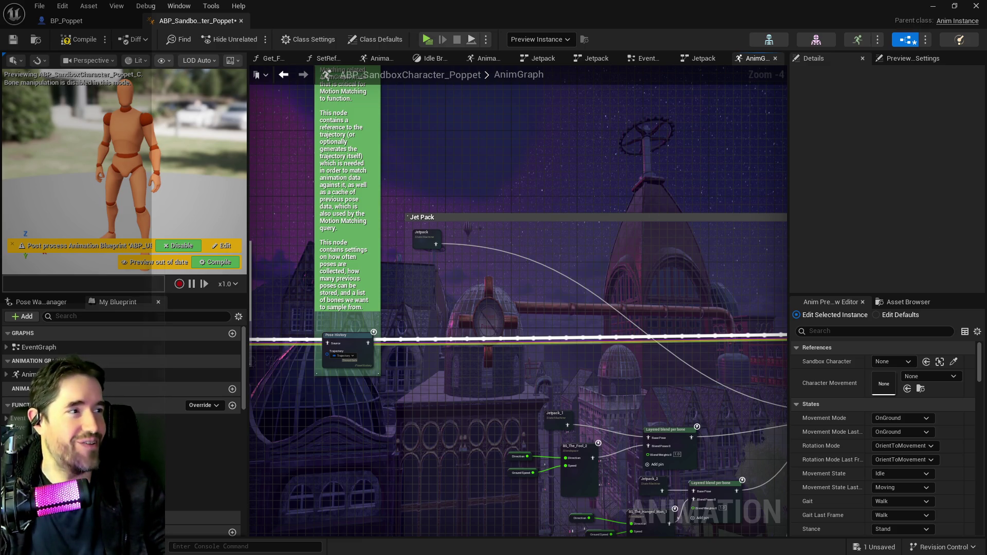
{"action": "scroll", "coordinate": [507, 306], "scroll_direction": "down", "scroll_amount": 3}
{"action": "mouse_move", "coordinate": [468, 271]}
{"action": "left_mouse_down"}
{"action": "mouse_move", "coordinate": [469, 352]}
{"action": "mouse_move", "coordinate": [505, 349]}
{"action": "left_mouse_up"}
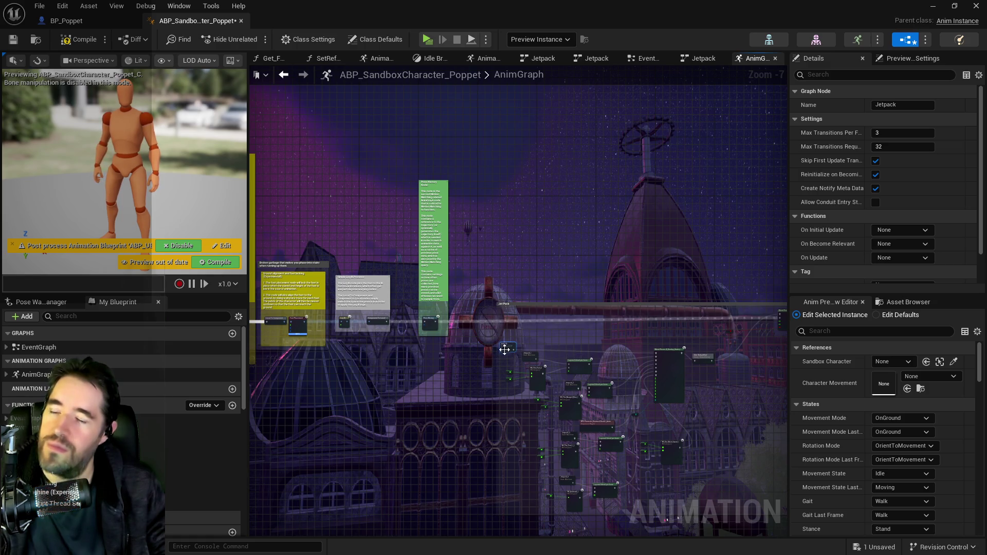
- Place the Slot 'DefaultSlot' and Jetpack Flying nodes beside the overlay blend
{"action": "scroll", "coordinate": [504, 350], "scroll_direction": "up", "scroll_amount": 2}
{"action": "scroll", "coordinate": [665, 292], "scroll_direction": "up", "scroll_amount": 1}
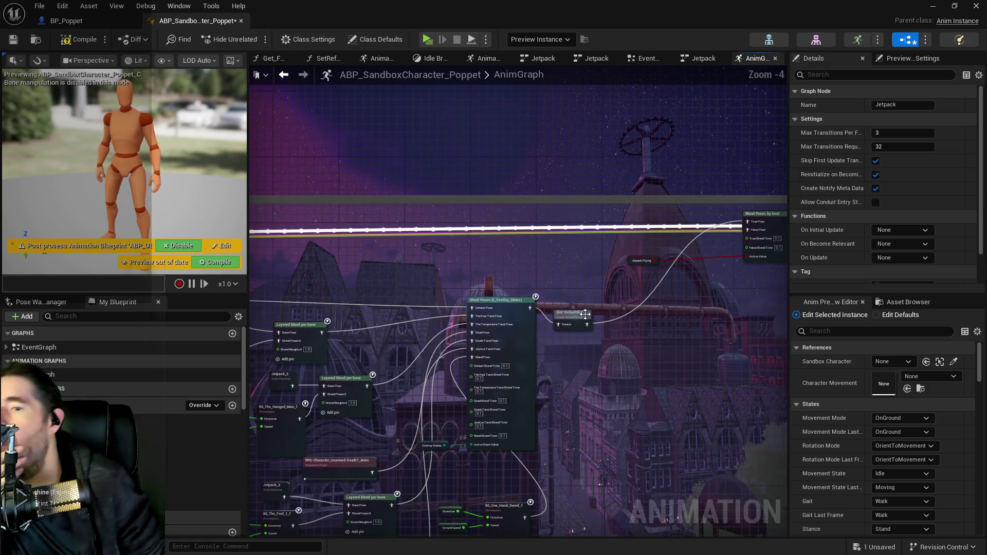
{"action": "left_click", "coordinate": [585, 314]}
{"action": "left_click_drag", "start_coordinate": [569, 307], "coordinate": [588, 298]}
{"action": "left_click_drag", "start_coordinate": [632, 264], "coordinate": [700, 273]}
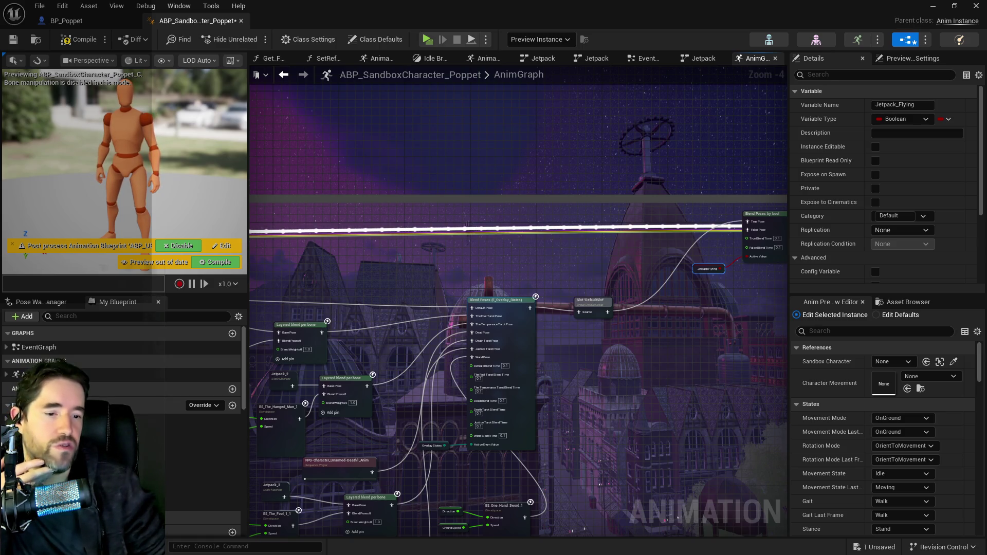